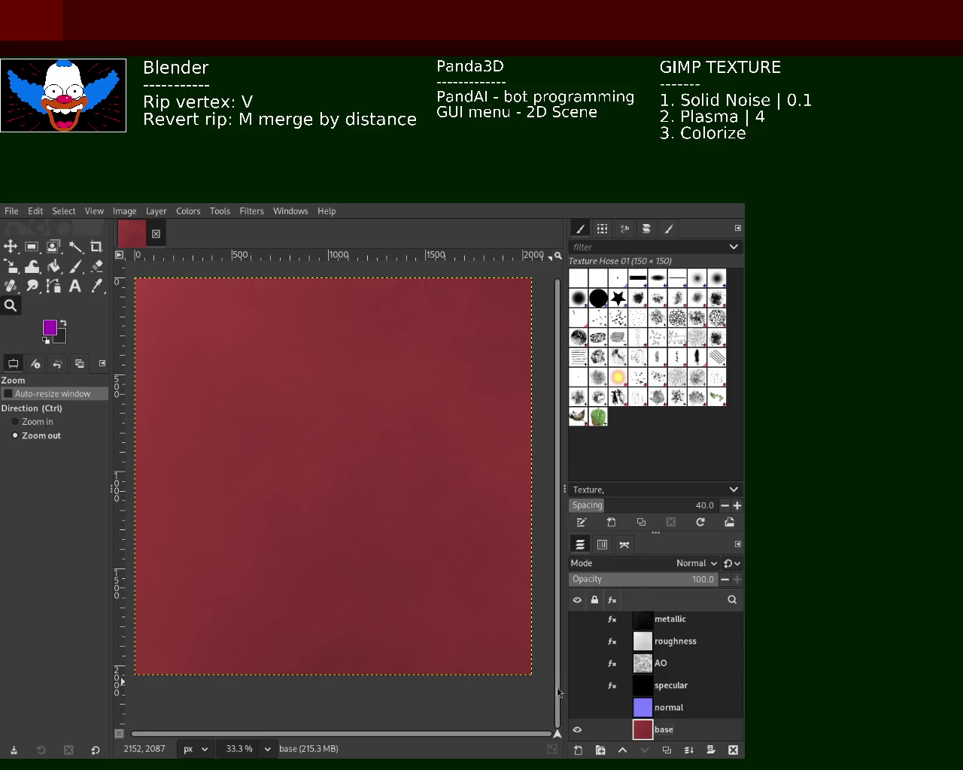
- Make the normal, specular, AO, roughness and metallic layers visible
click(577, 708)
click(577, 685)
click(577, 663)
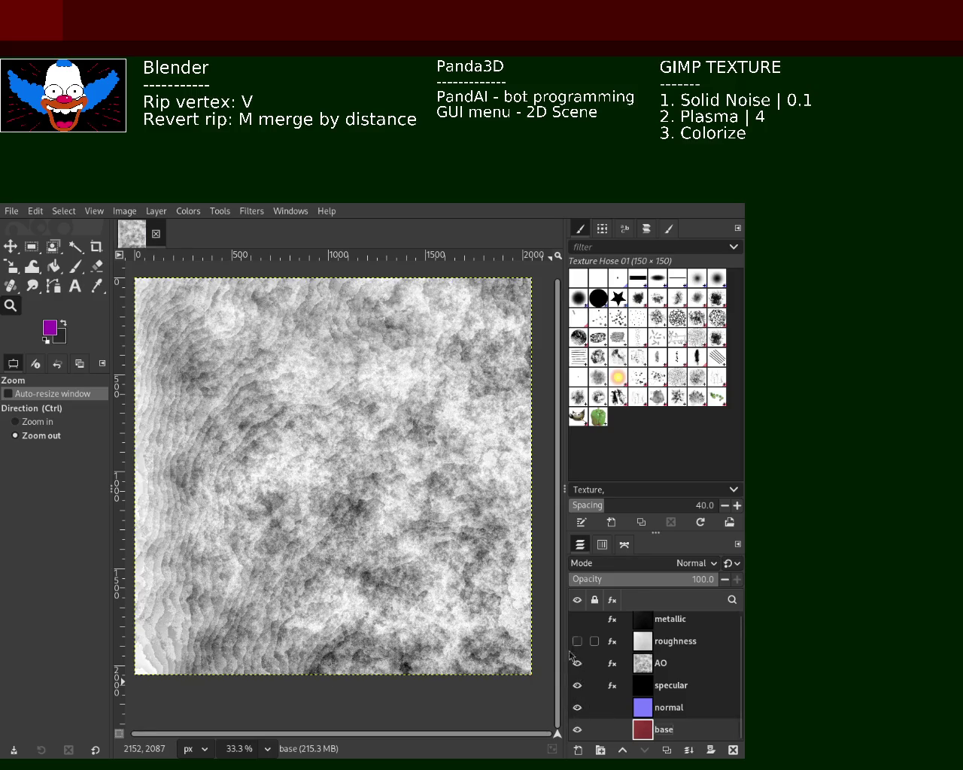
click(577, 641)
click(577, 619)
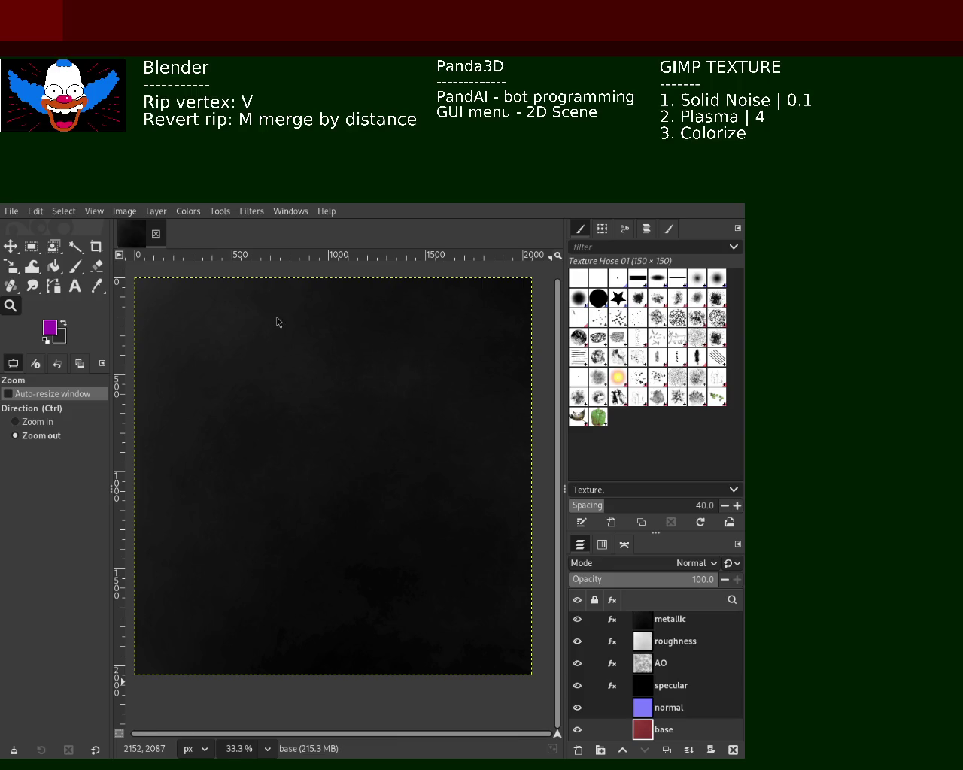
- Maximize the GIMP window, then switch over to Blender
drag(262, 407, 645, 181)
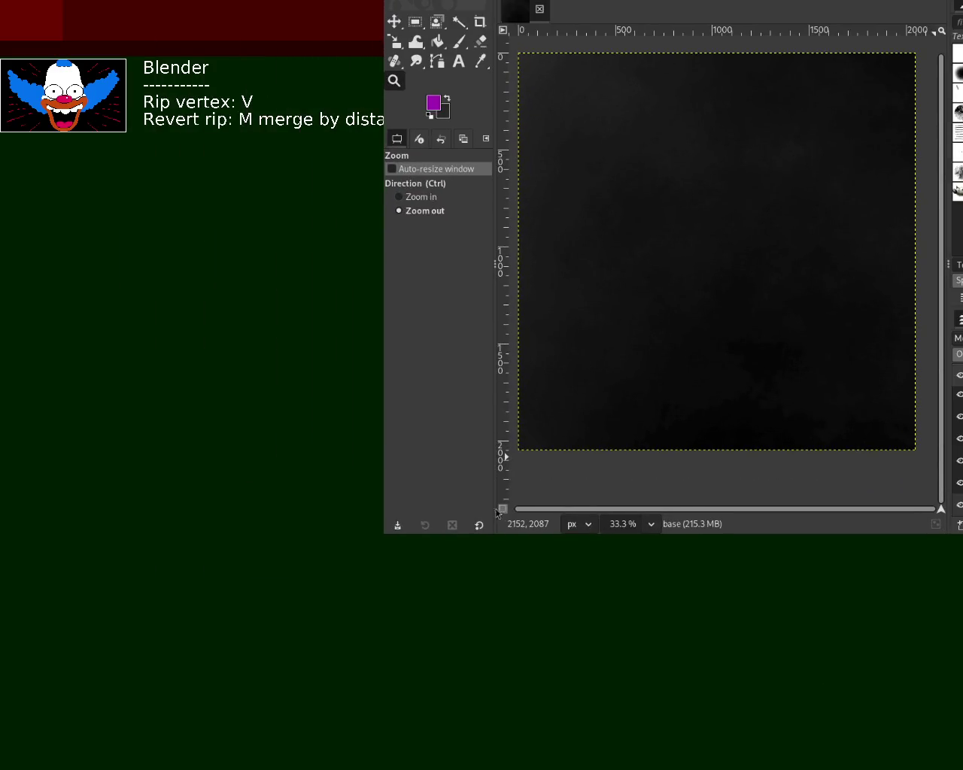
key(super+Up)
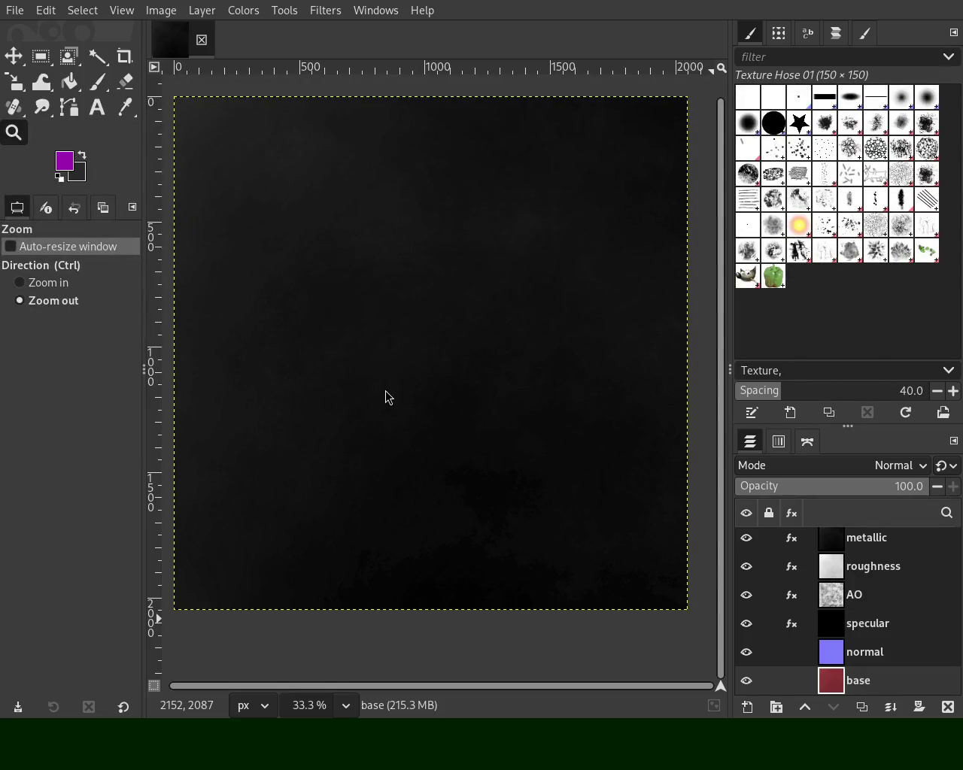
key(alt+Tab)
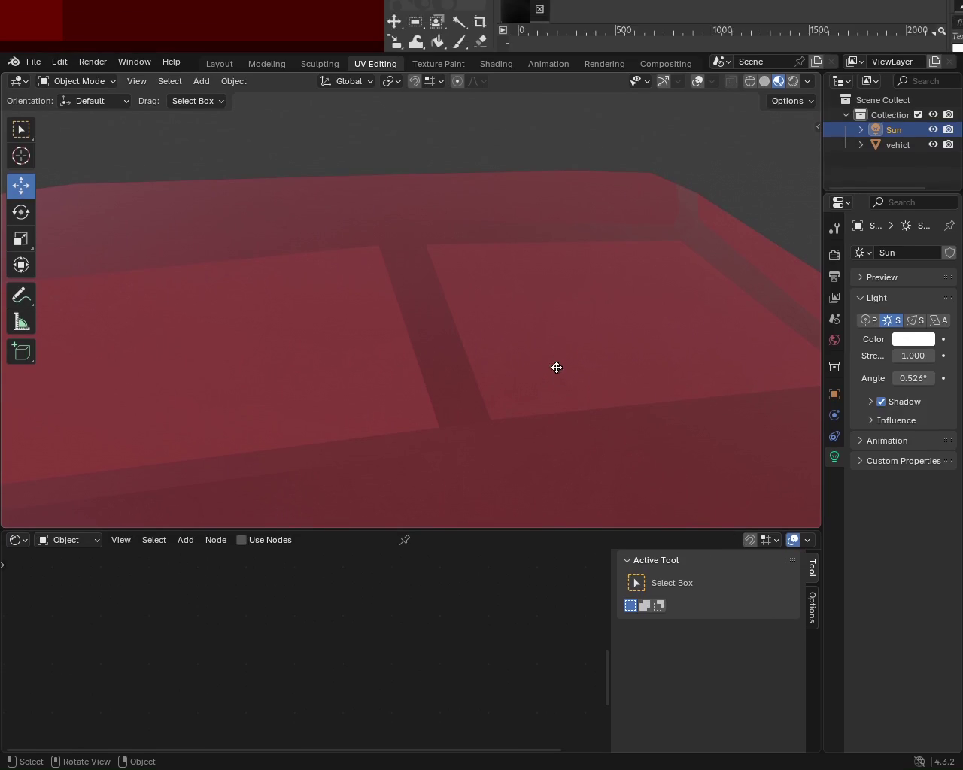
- Orbit and zoom in on the red car's windshield, then save as vehicle_1.blend
mouse_move(580, 374)
mouse_down()
mouse_move(553, 401)
mouse_move(209, 305)
mouse_up()
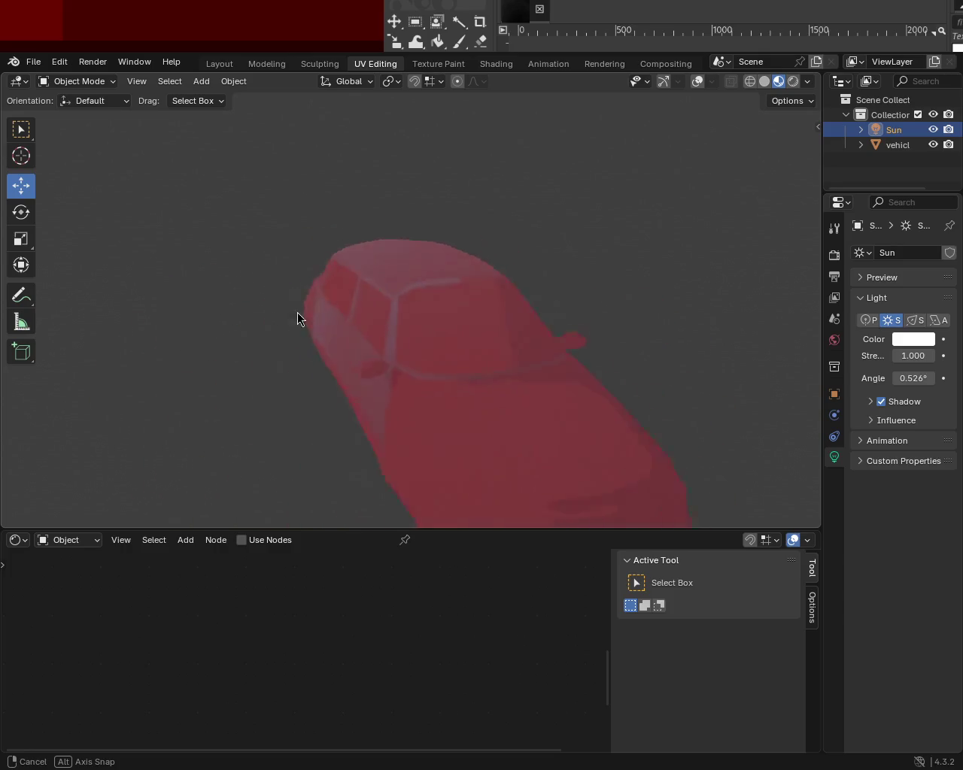
mouse_move(209, 304)
mouse_down()
mouse_move(478, 351)
mouse_move(514, 301)
mouse_move(569, 328)
mouse_move(516, 273)
mouse_move(381, 312)
mouse_move(393, 290)
mouse_move(452, 308)
mouse_move(479, 288)
mouse_move(550, 379)
mouse_move(413, 319)
mouse_move(316, 311)
mouse_move(232, 264)
mouse_move(158, 265)
mouse_up()
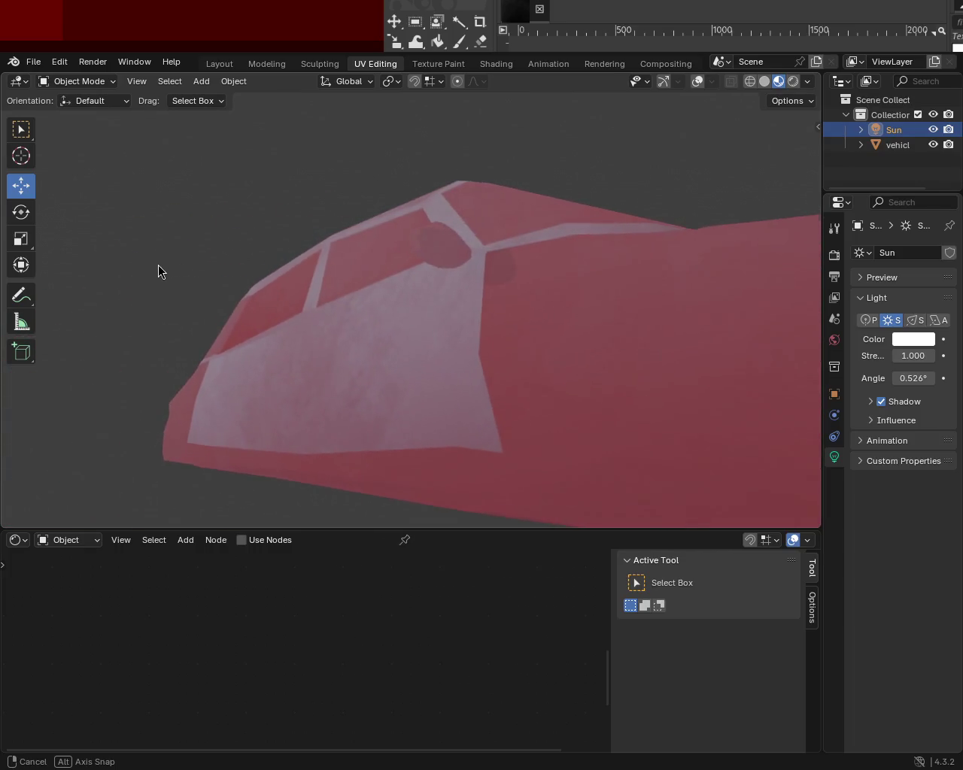
mouse_move(319, 325)
mouse_down()
mouse_move(323, 258)
mouse_move(319, 288)
mouse_move(474, 344)
mouse_move(528, 298)
mouse_move(540, 334)
mouse_move(616, 378)
mouse_up()
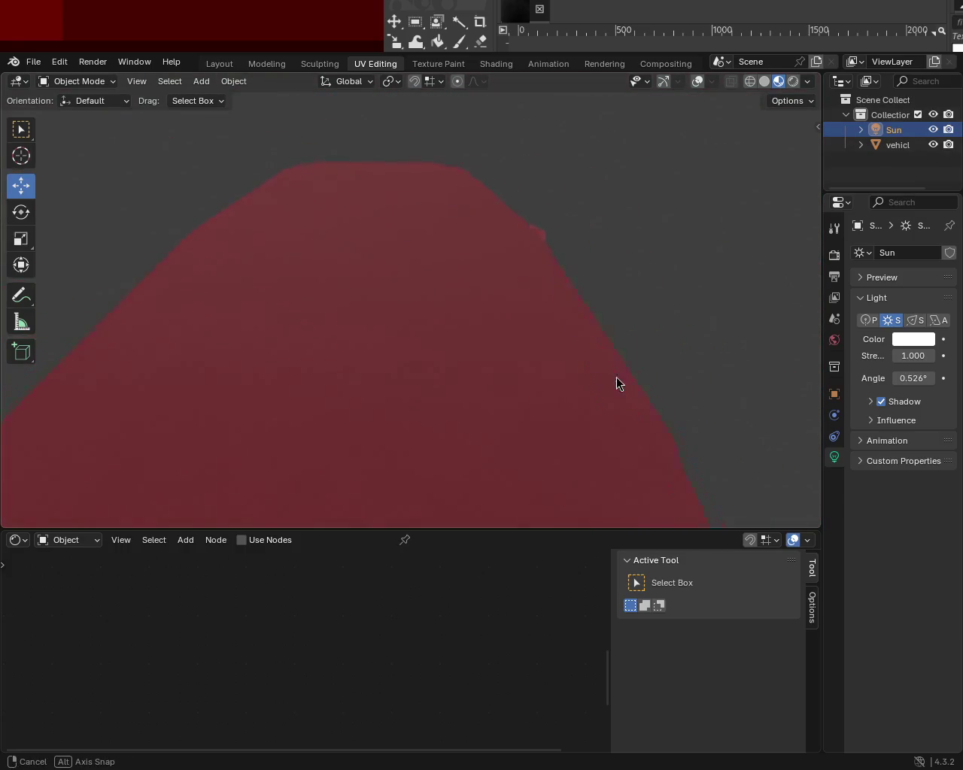
key(ctrl+s)
click(33, 61)
mouse_move(59, 291)
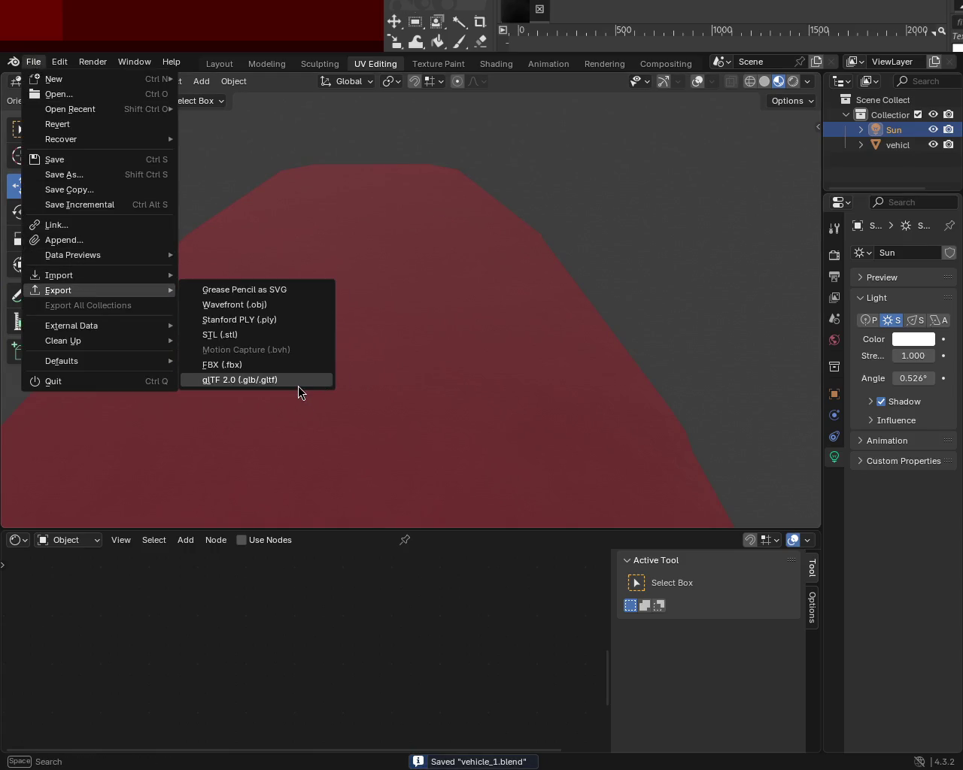
- Export the red car scene in glTF 2.0 (.glb/.gltf) format
click(298, 383)
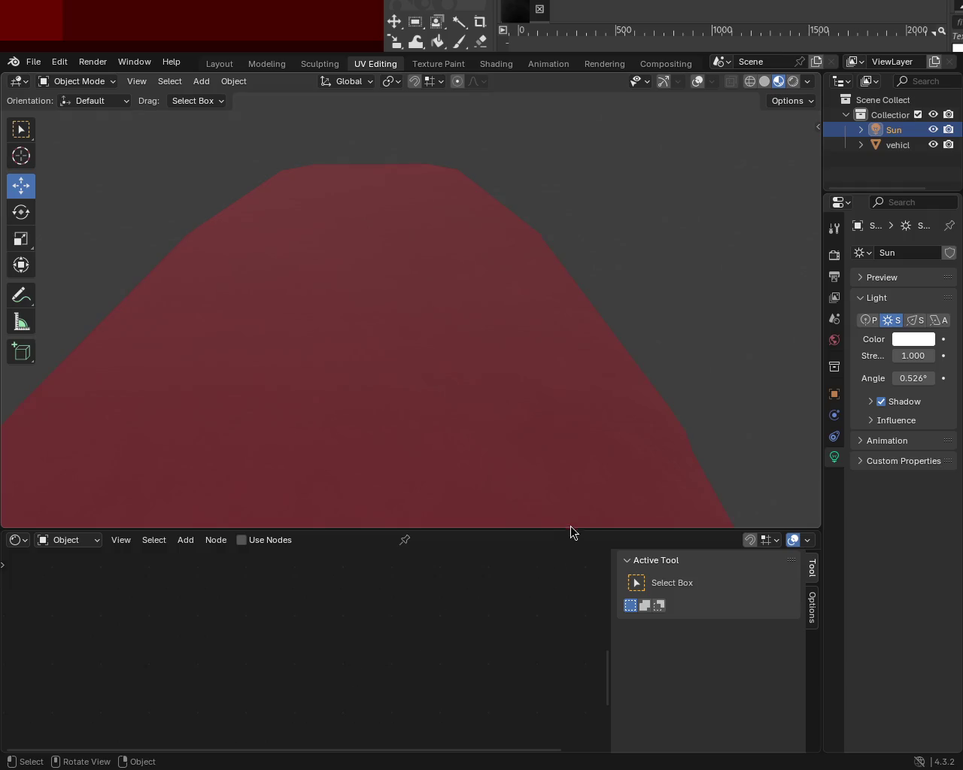
key(alt+Tab)
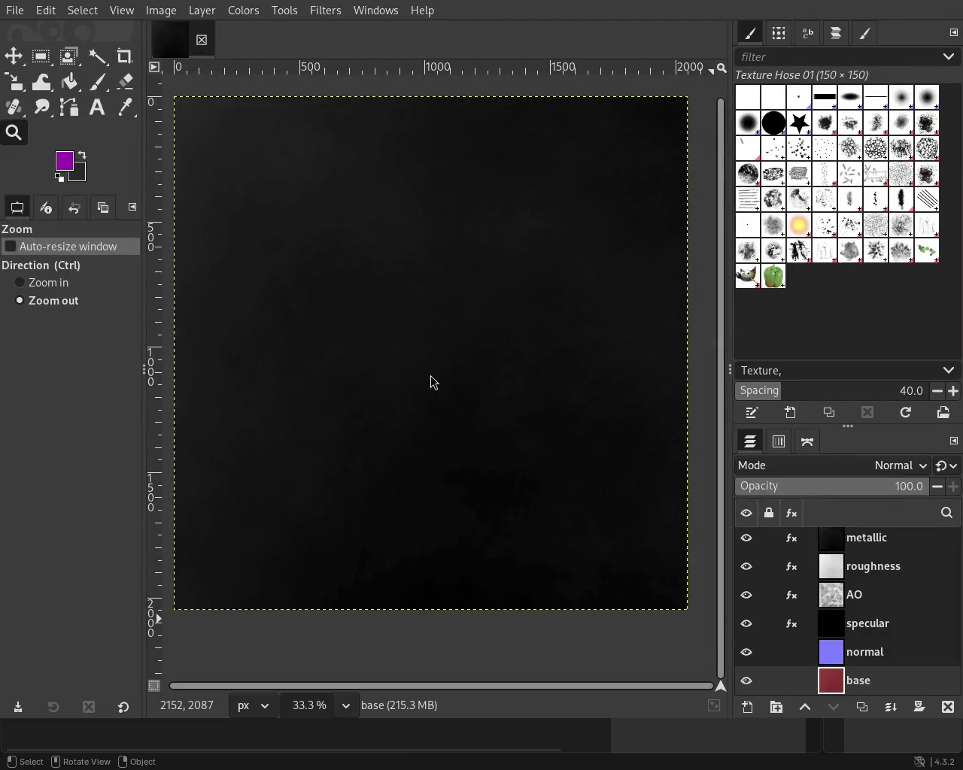
- Bring up the Panda3D game view with the red car and move it up to fill the screen
key(alt+Tab)
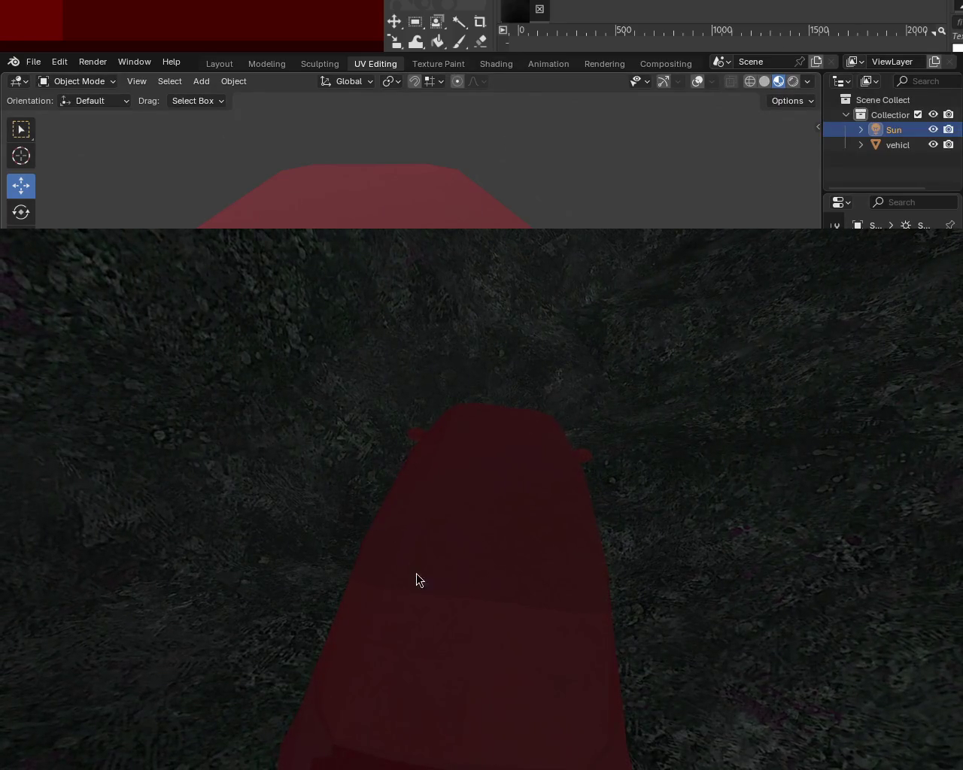
mouse_move(385, 565)
mouse_down()
mouse_move(410, 194)
mouse_move(392, 275)
mouse_up()
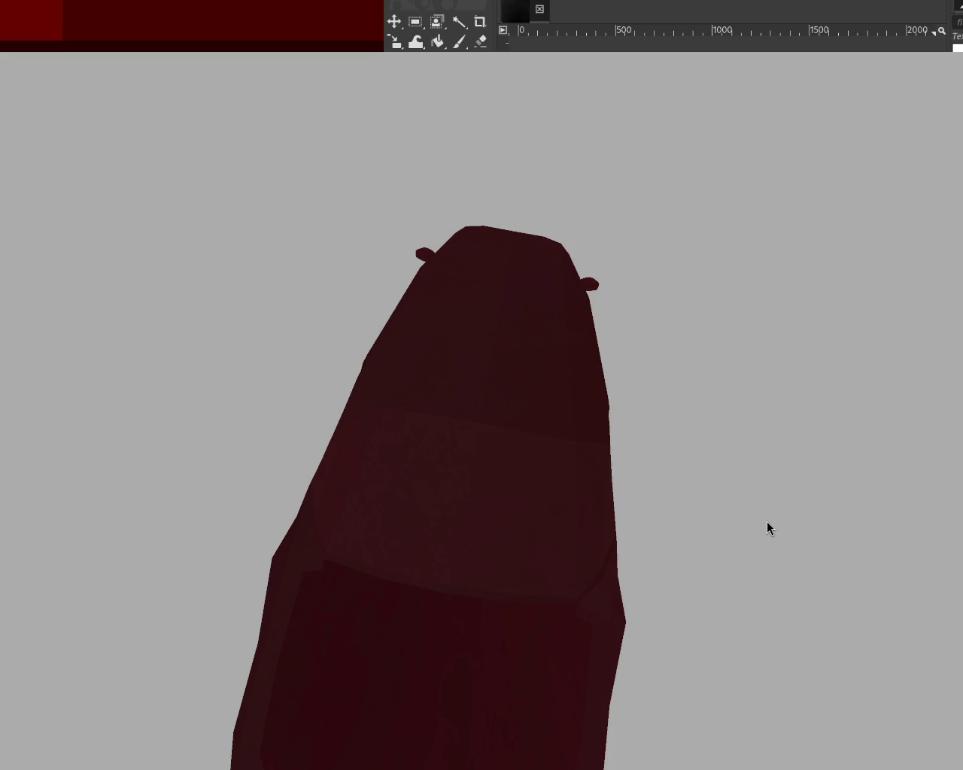
- Drive the red car over the dark rocky terrain, then quit the game
key(Escape)
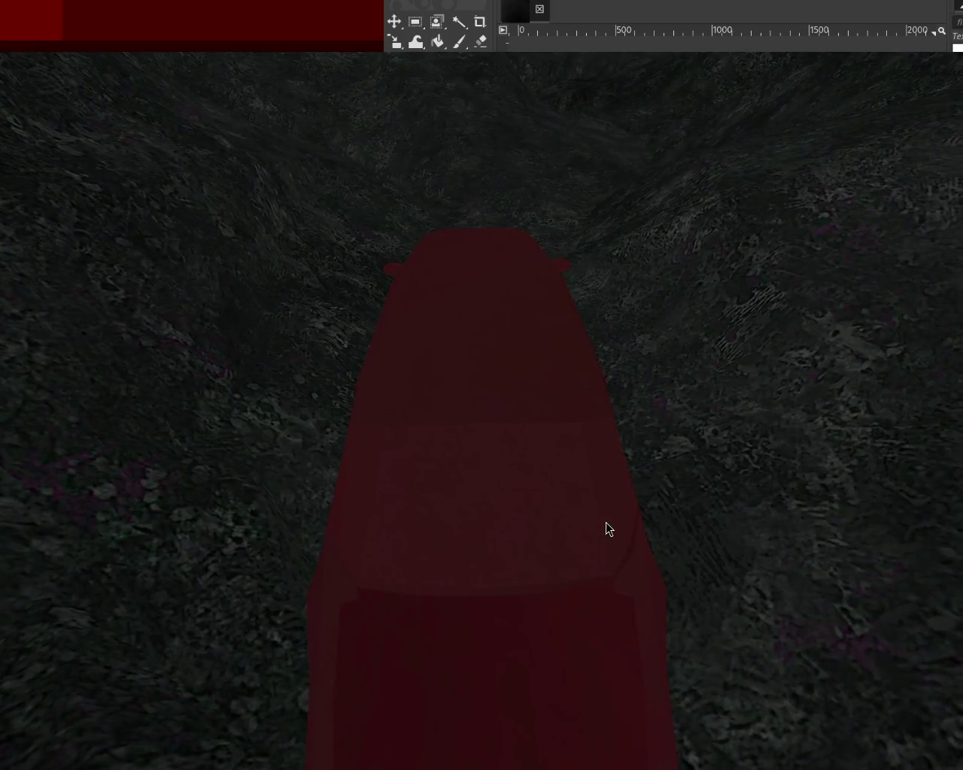
key(Escape)
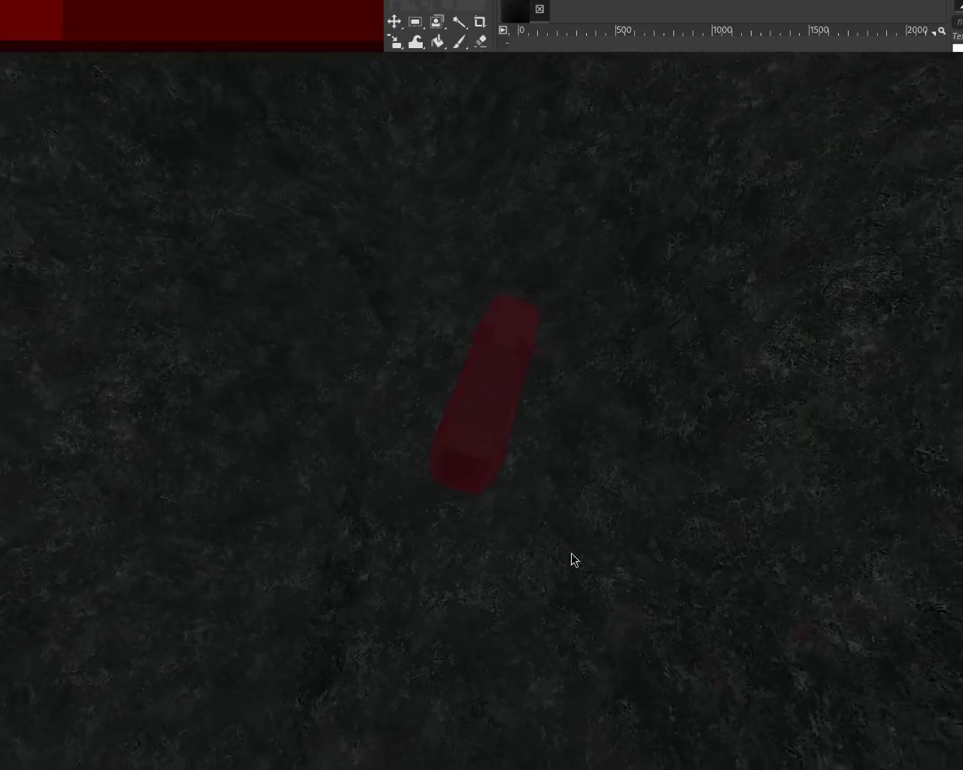
- Quit the car game scene and hide GIMP's metallic layer
key(Escape)
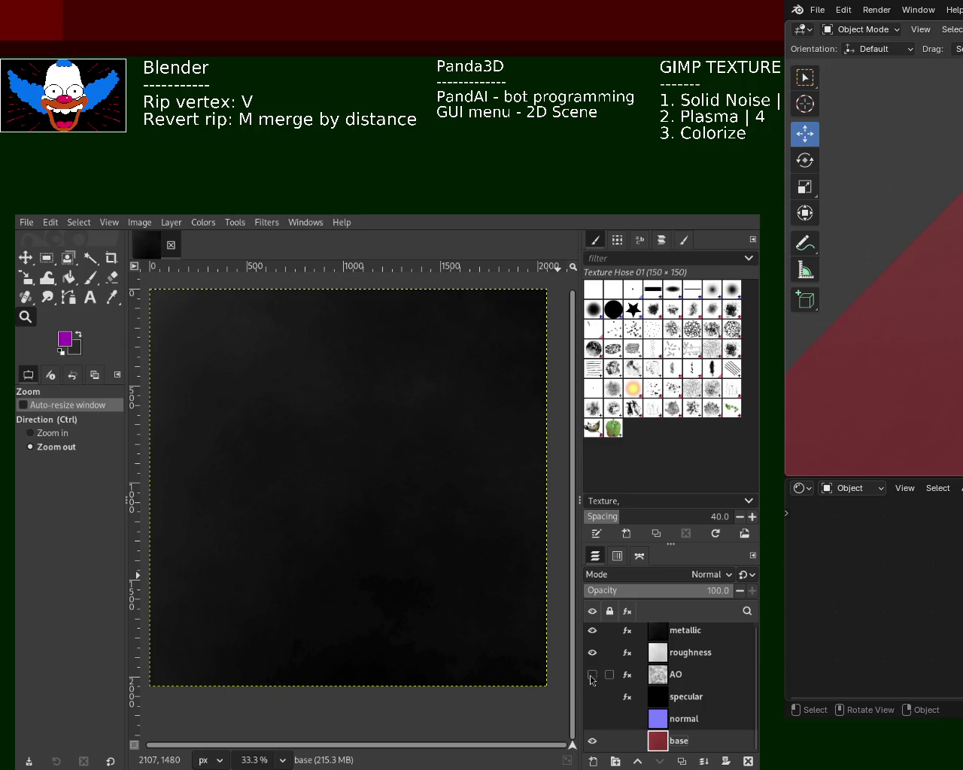
click(592, 632)
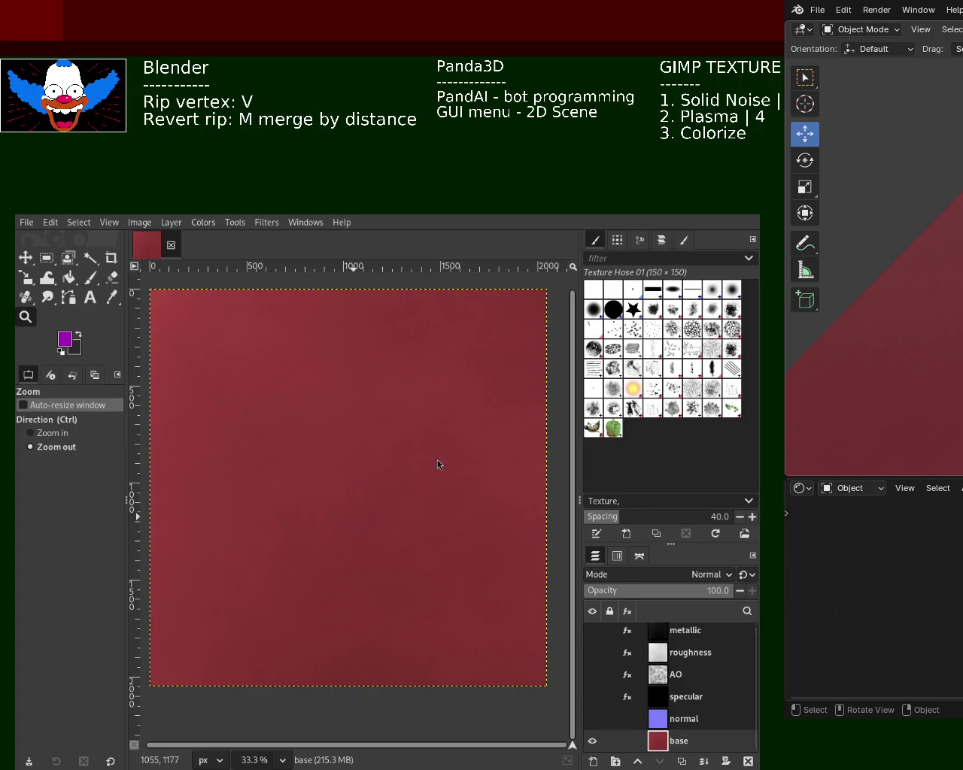
- Move the GIMP image window up and to the right
mouse_move(299, 436)
mouse_down()
mouse_move(324, 390)
mouse_move(266, 451)
mouse_up()
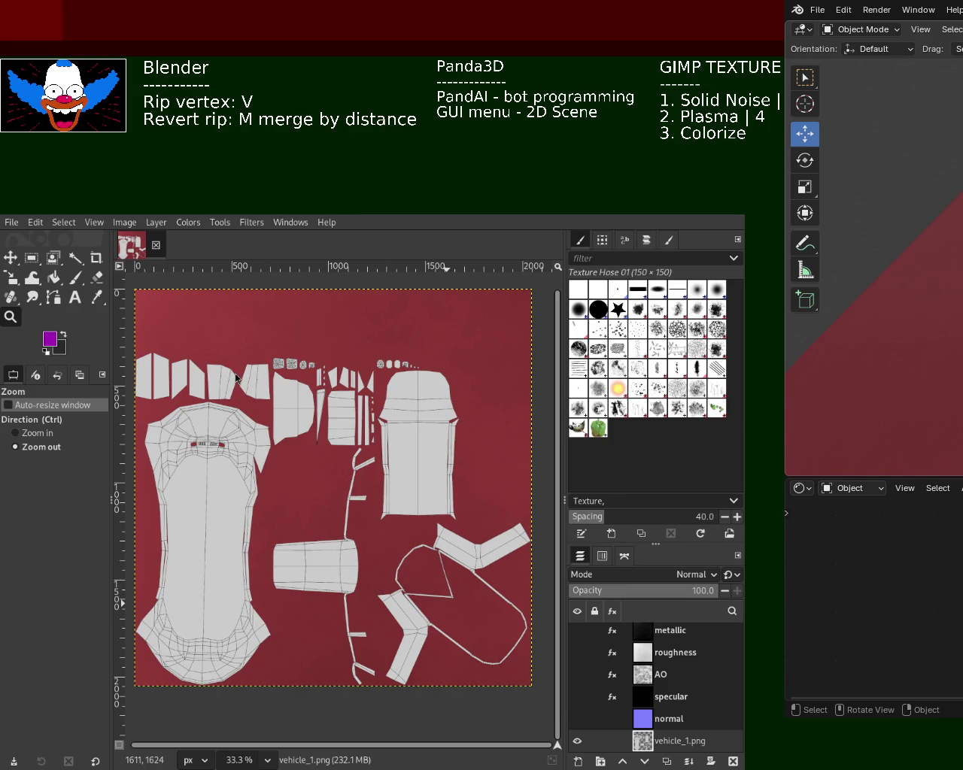
- Select the five map layers from normal up to metallic and delete them
mouse_move(592, 719)
scroll(742, 724, down, 1)
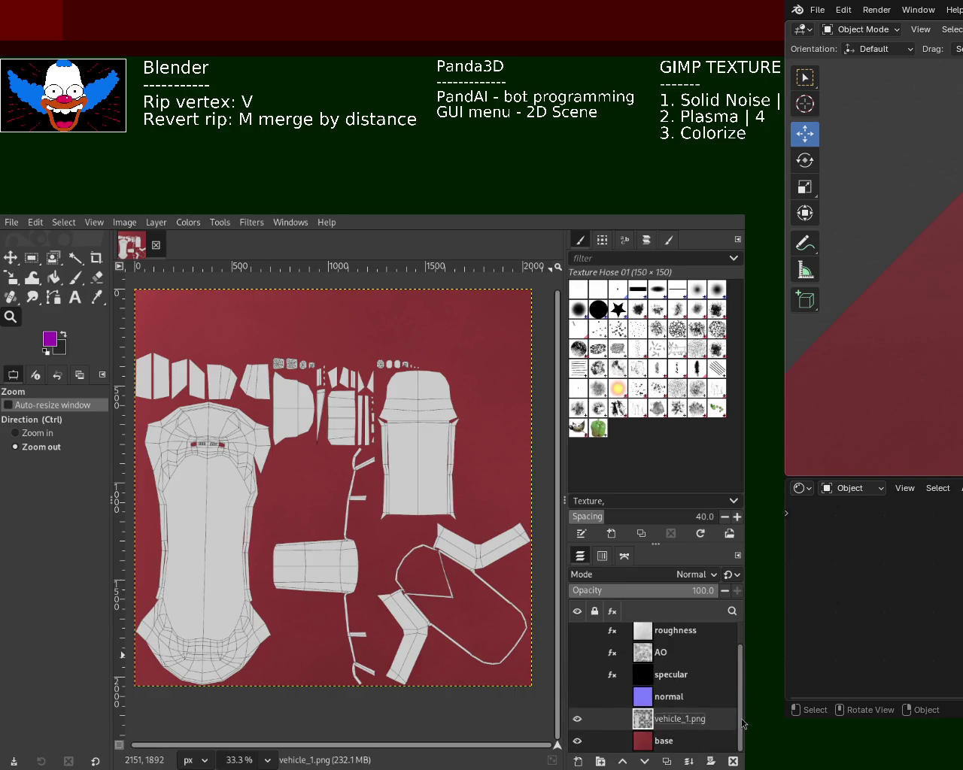
scroll(743, 729, up, 1)
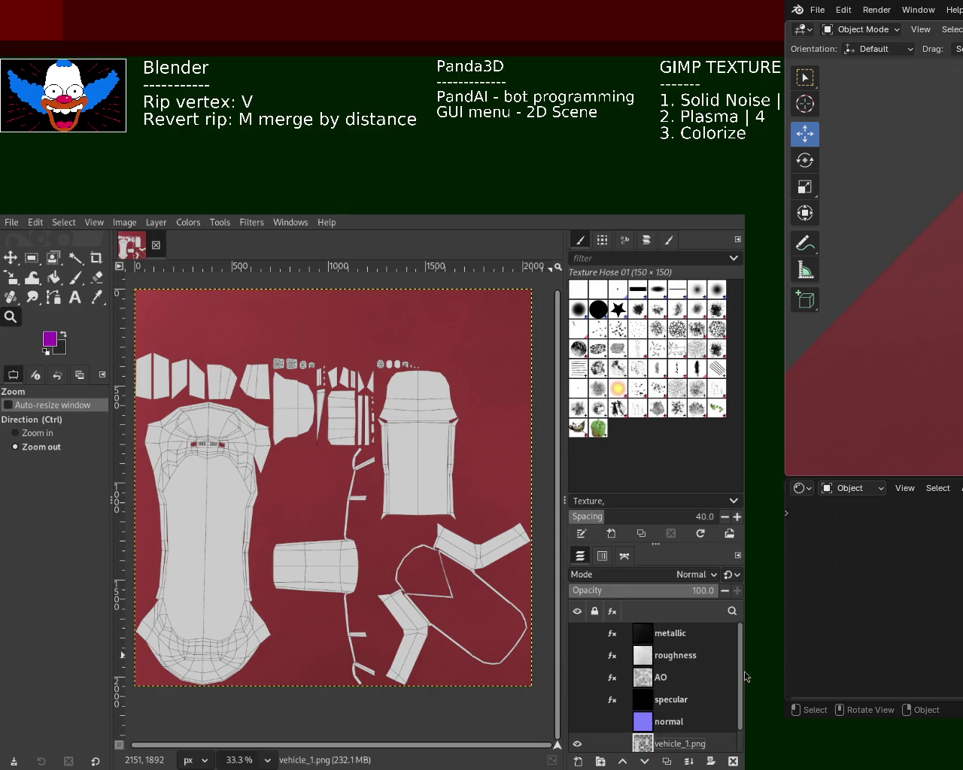
click(657, 720)
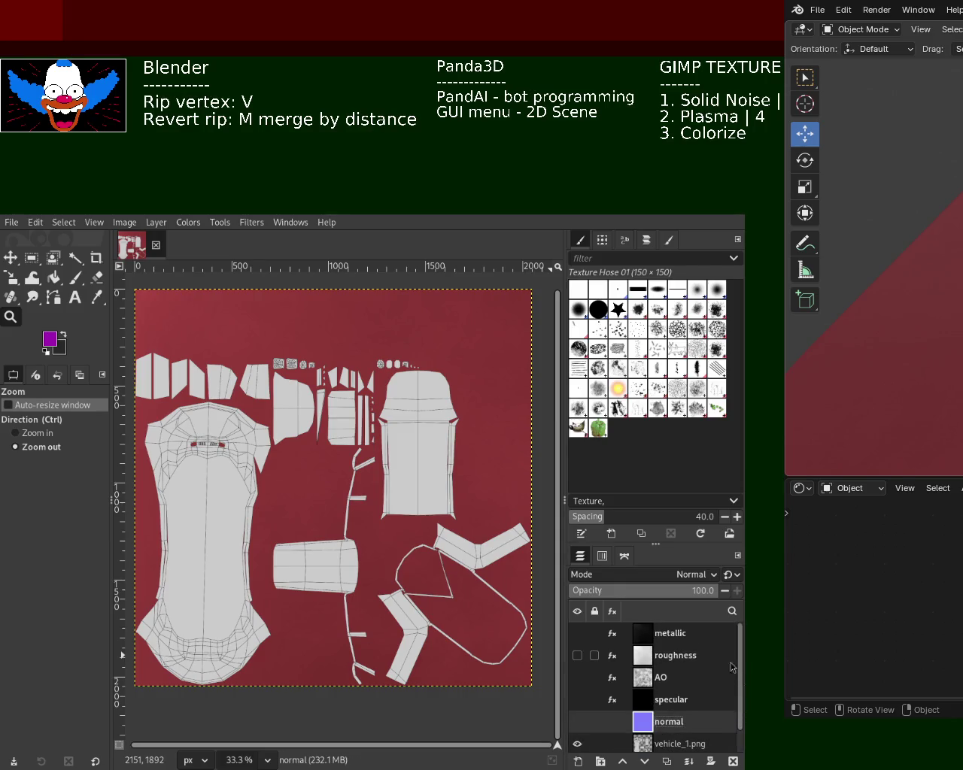
shift+click(672, 630)
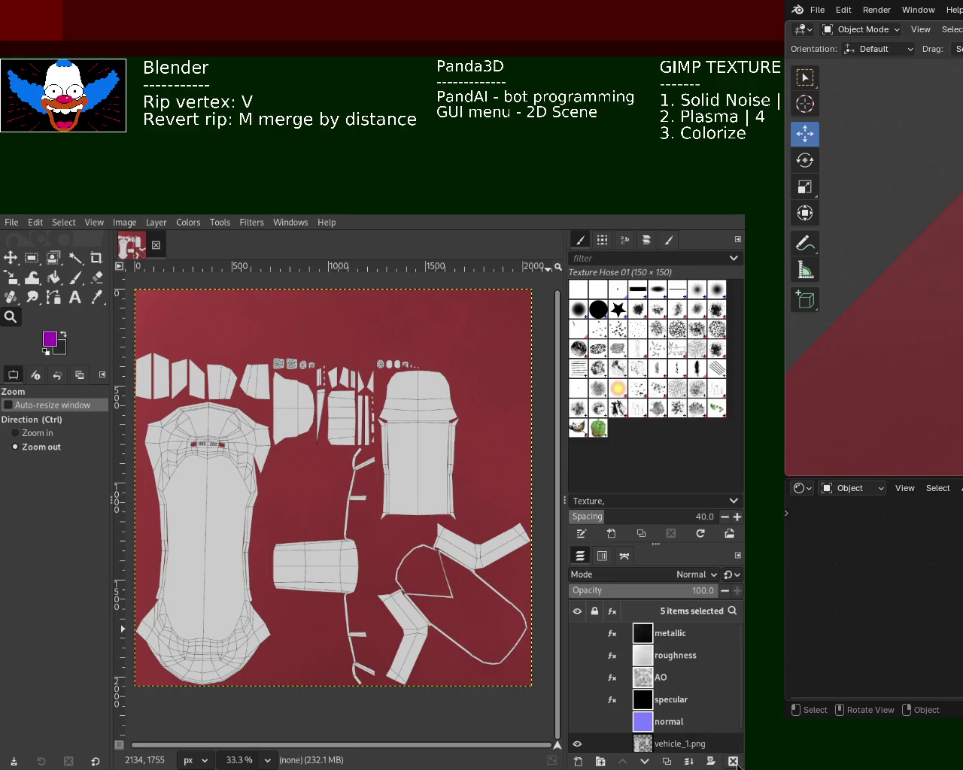
click(734, 761)
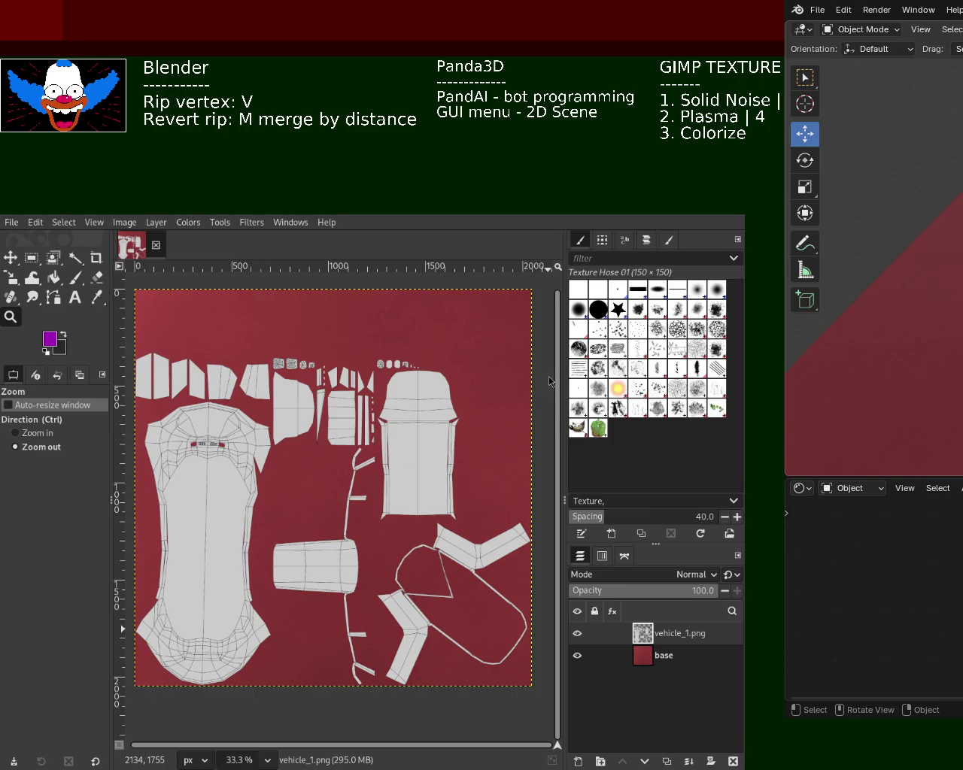
- Move the base layer above vehicle_1.png, then hide both layers
drag(642, 668, 643, 636)
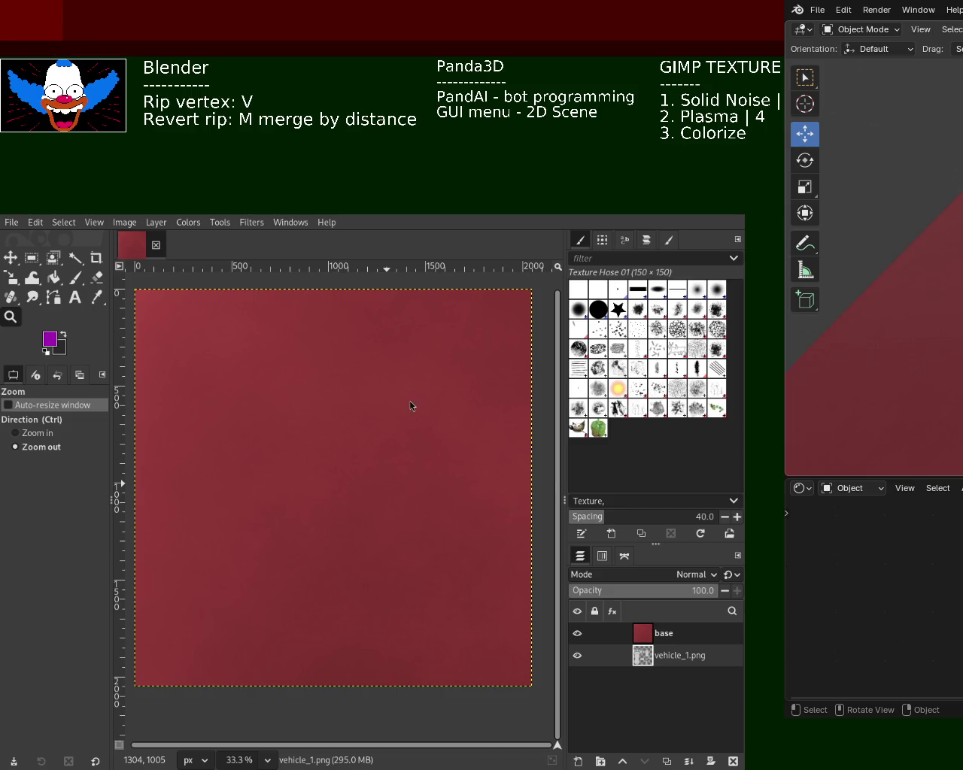
mouse_move(577, 634)
click(577, 633)
click(577, 655)
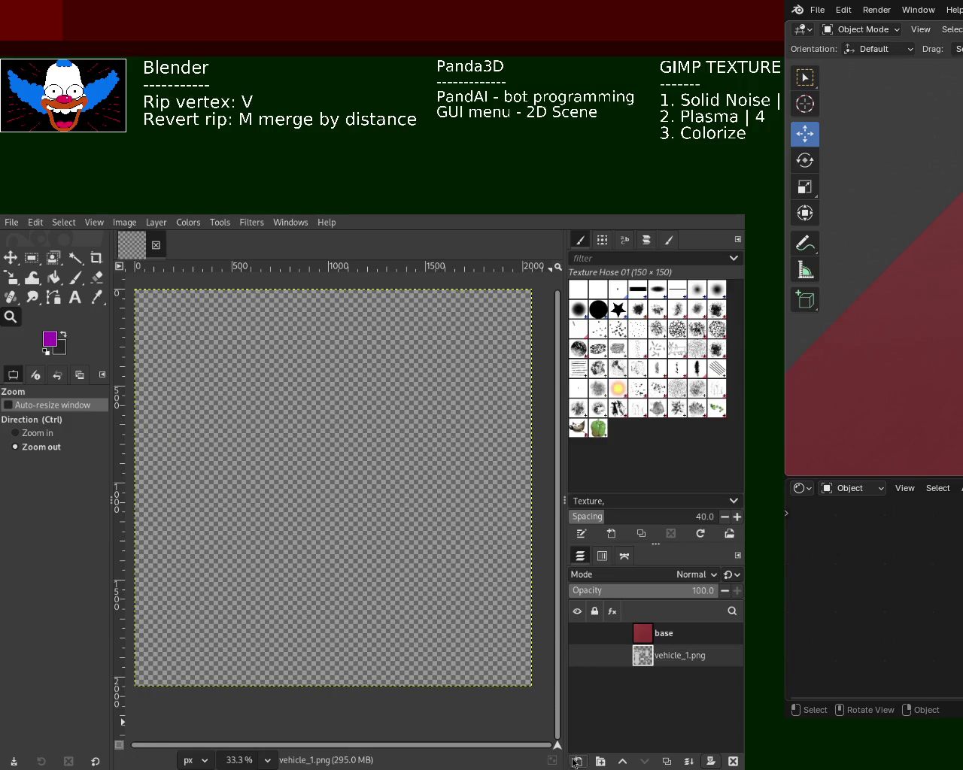
- Add a new transparent layer and move it to the top of the stack
key(ctrl+shift+n)
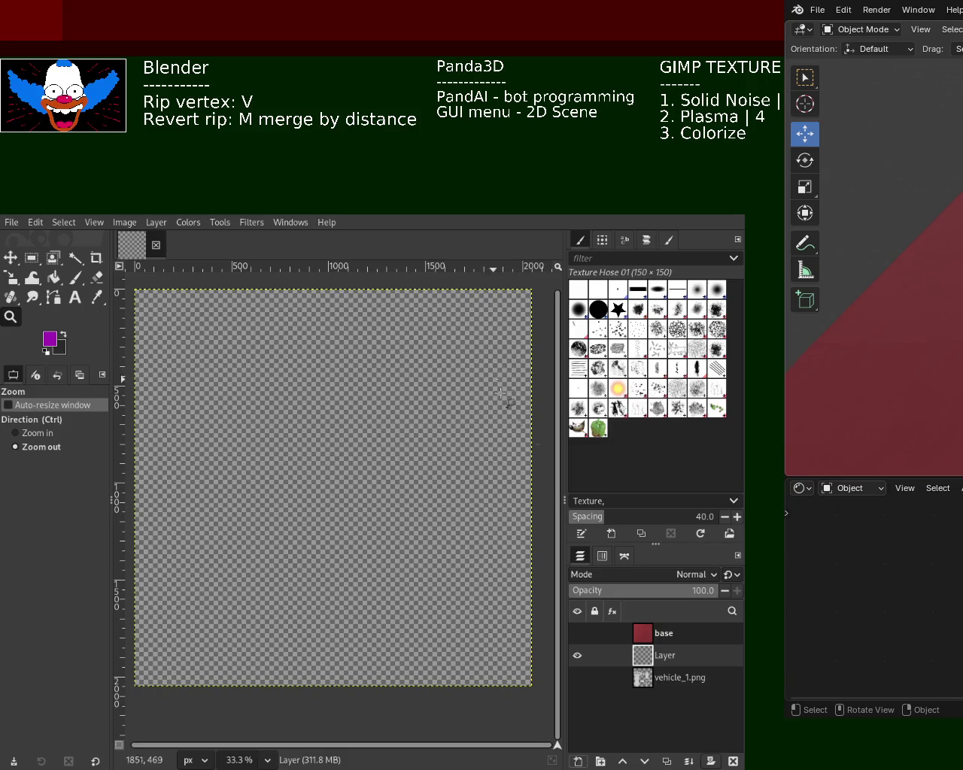
drag(638, 642, 644, 628)
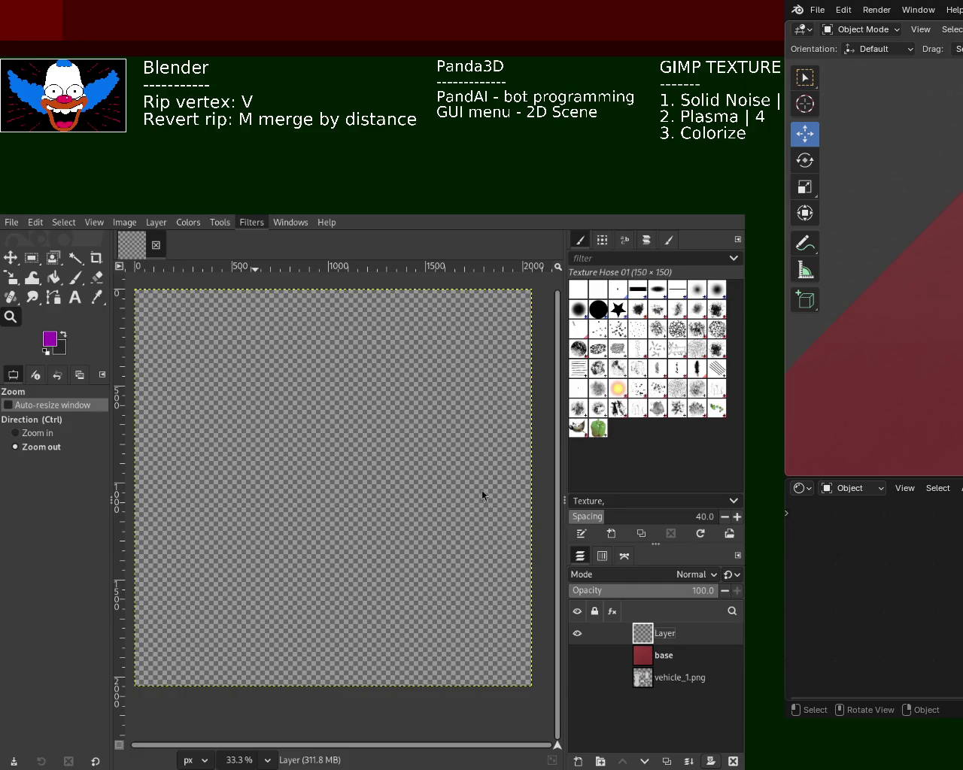
- Render grey Solid Noise on the new layer and blur it heavily into an even grey
key(ctrl+f)
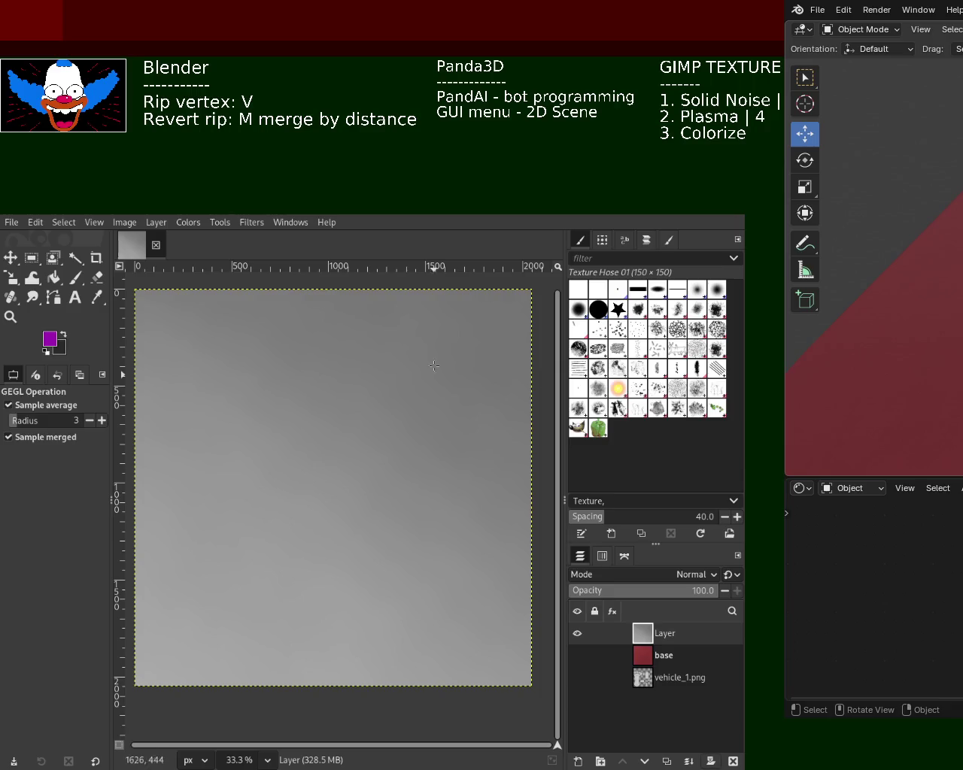
key(ctrl+z)
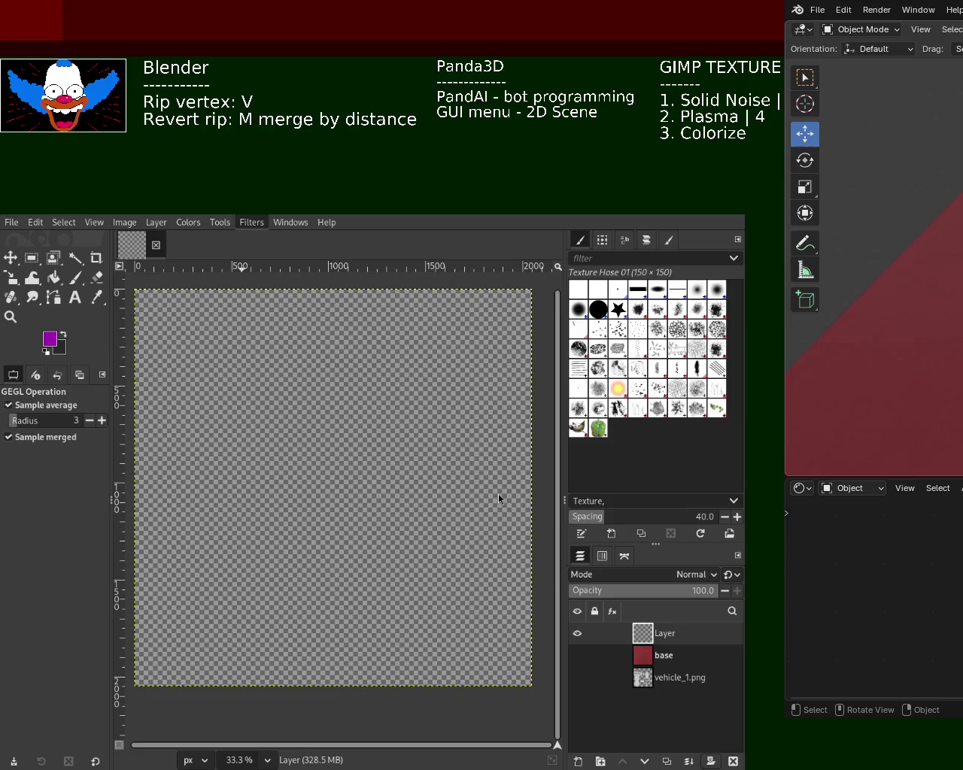
key(ctrl+y)
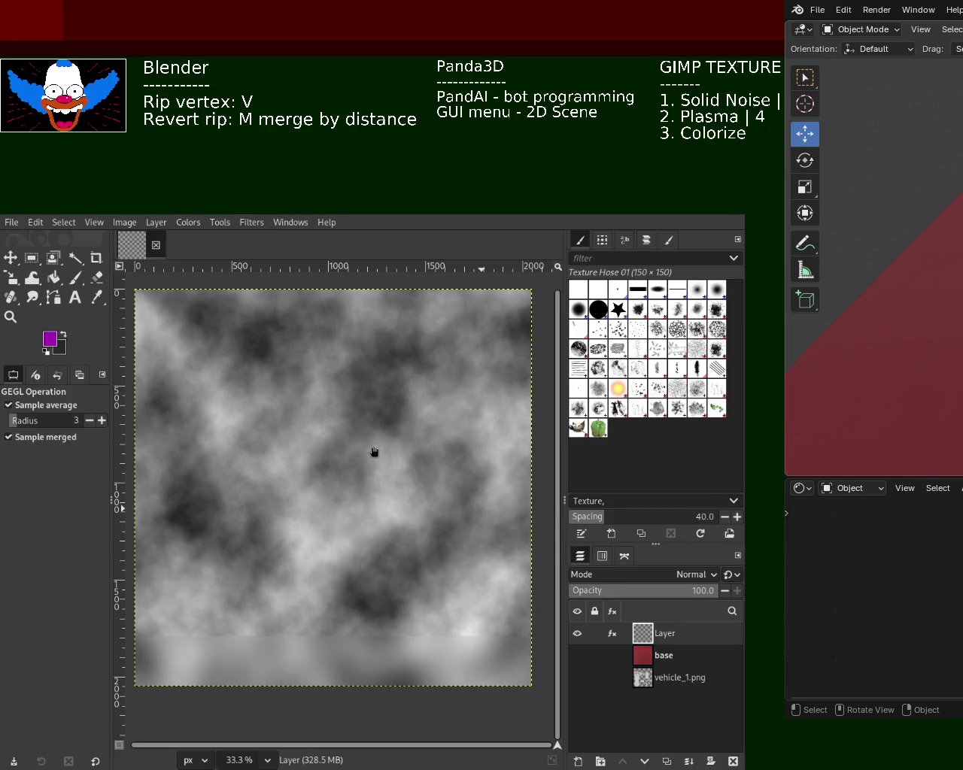
key(ctrl+y)
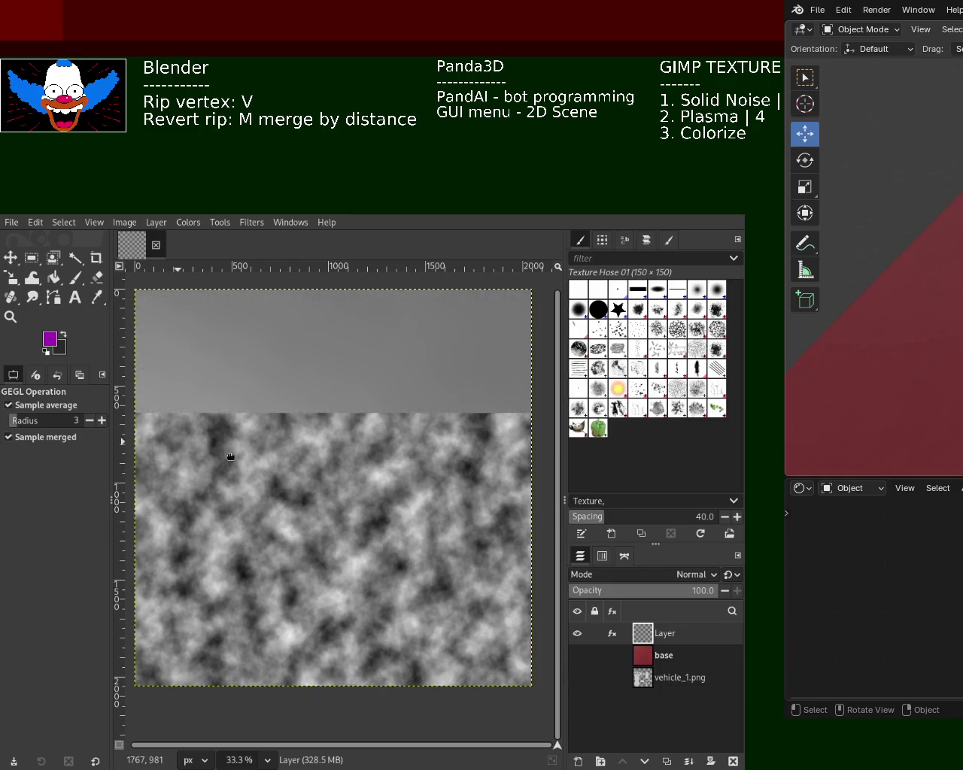
key(ctrl+y)
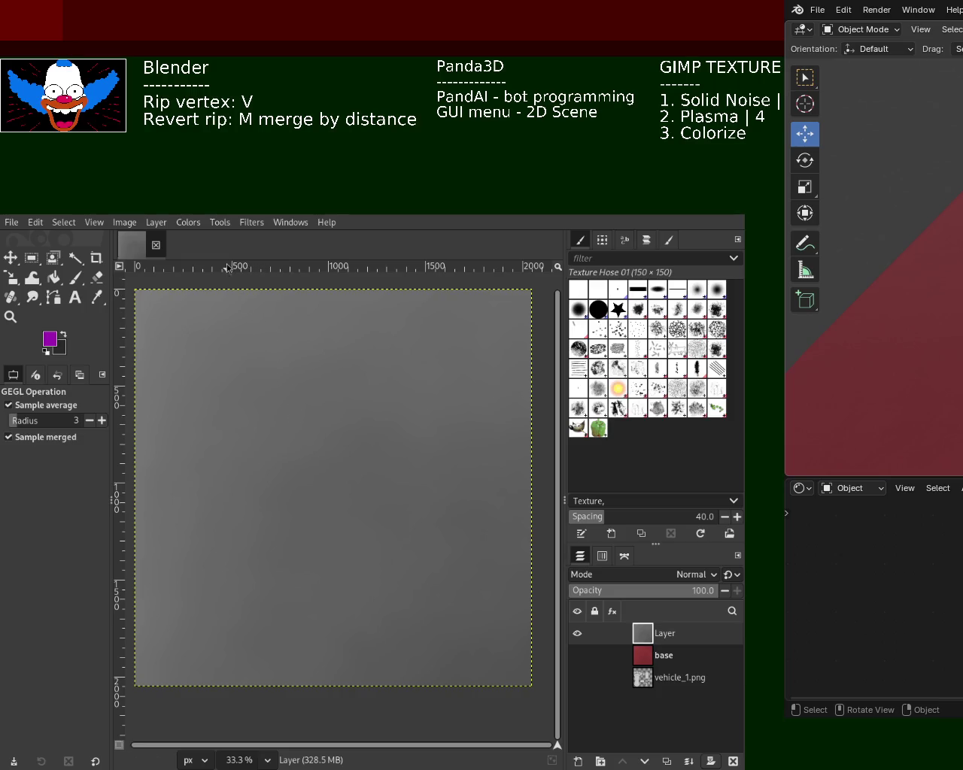
- Compare a Plasma render on the grey layer, close the Panda3D preview, and keep the muted version
click(252, 224)
click(475, 489)
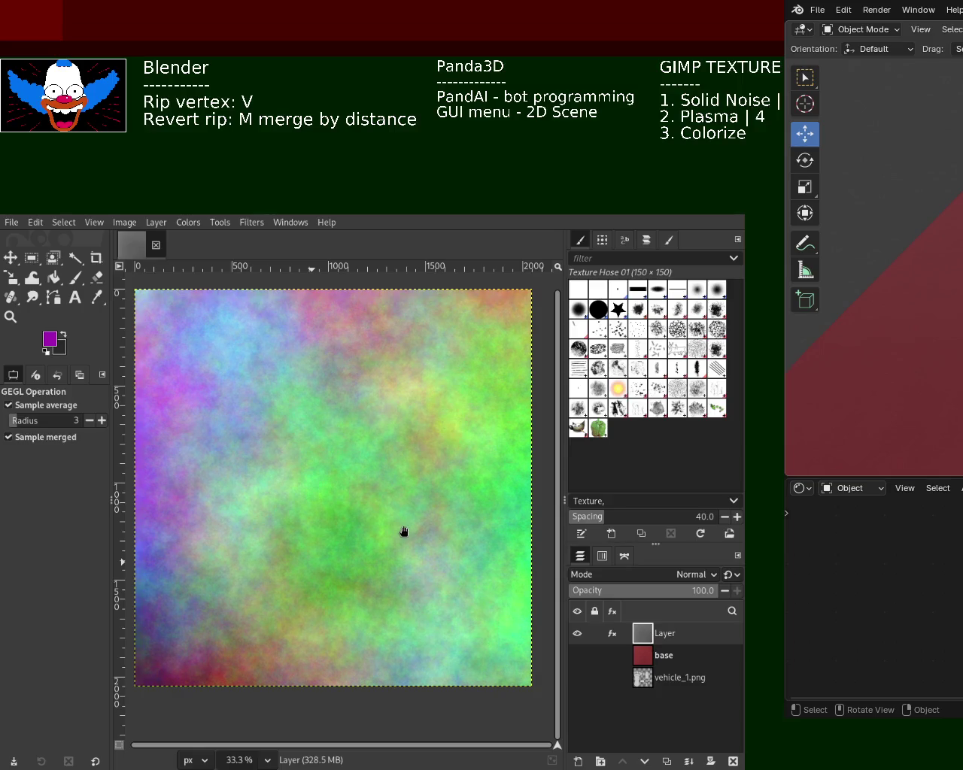
key(ctrl+z)
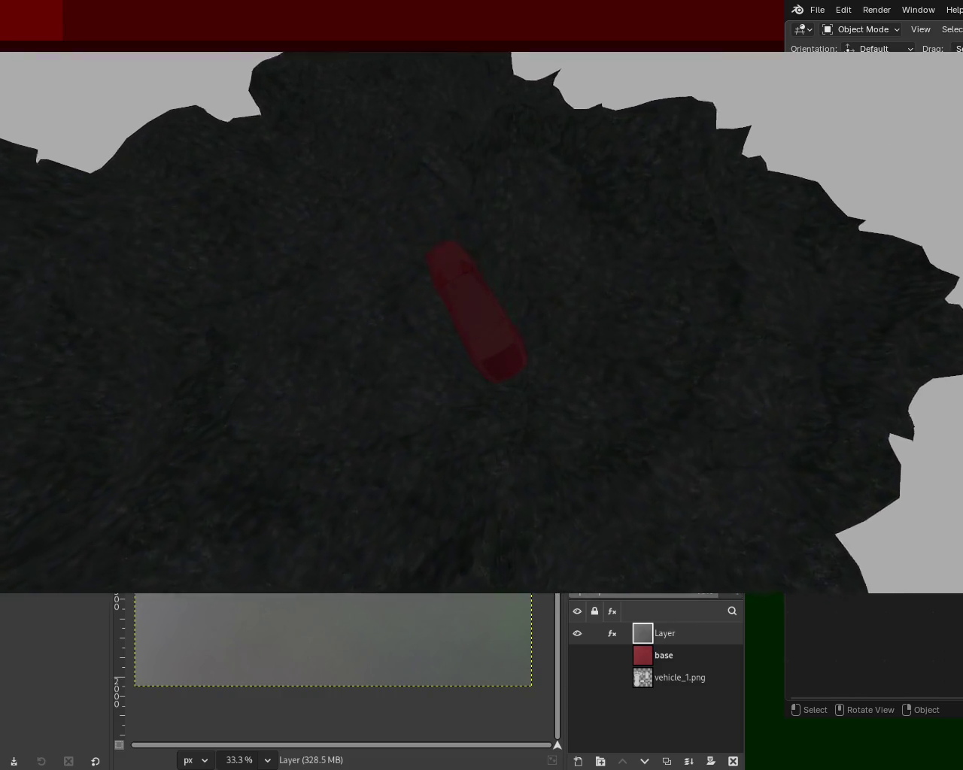
key(Escape)
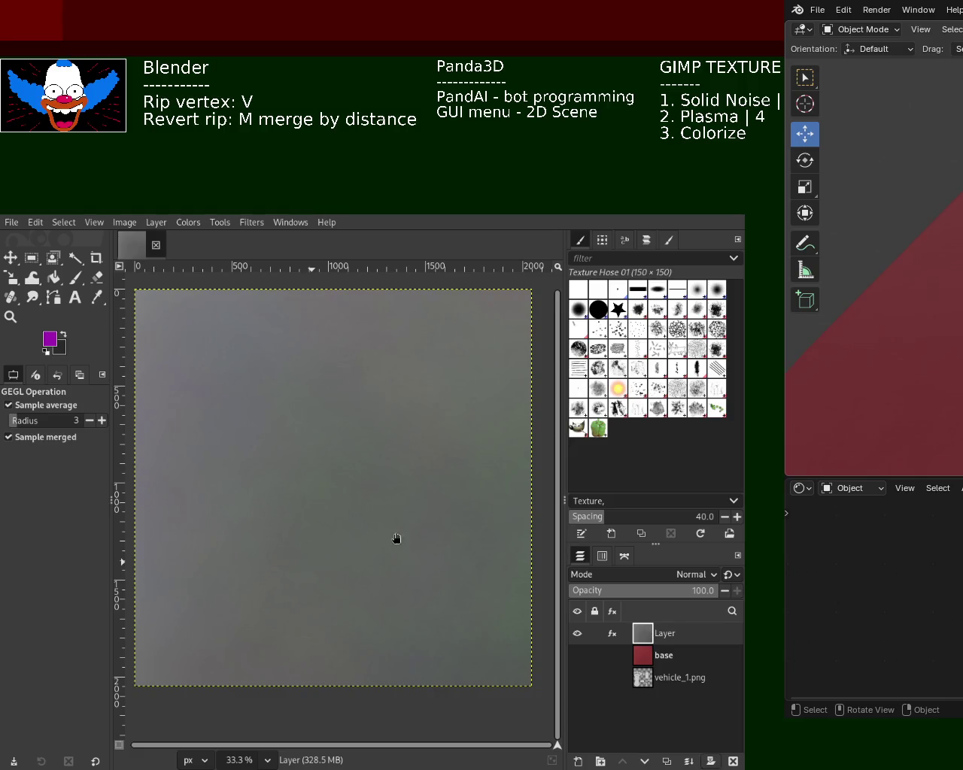
key(ctrl+f)
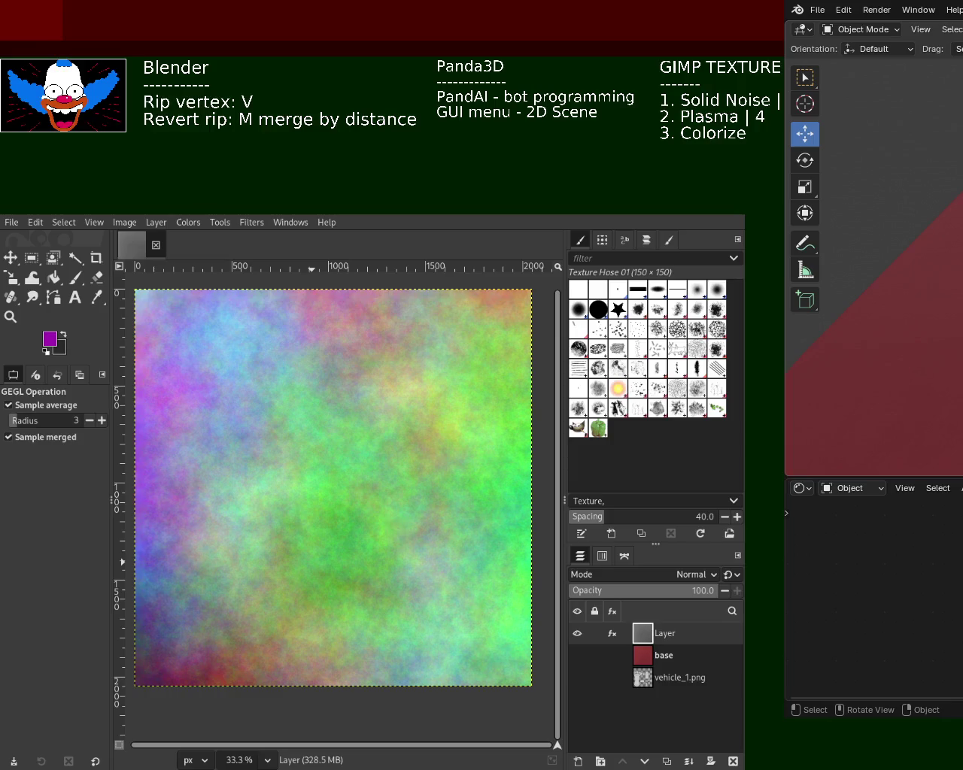
key(ctrl+z)
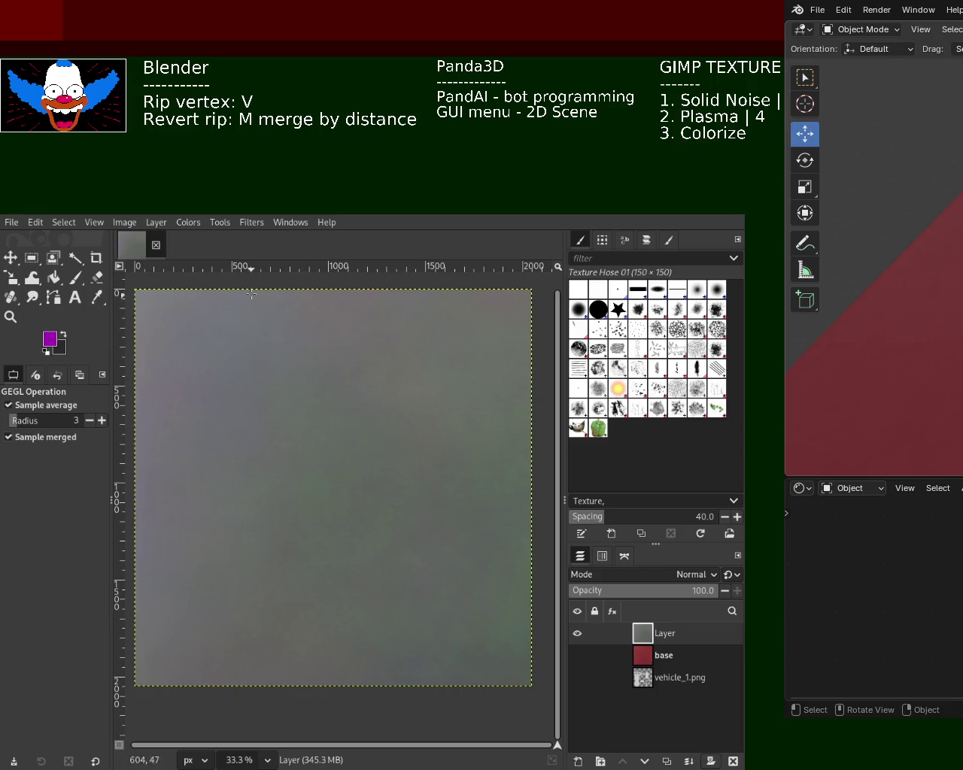
- Name the grey layer window_base and the red layer red_base, then select window_base
click(192, 229)
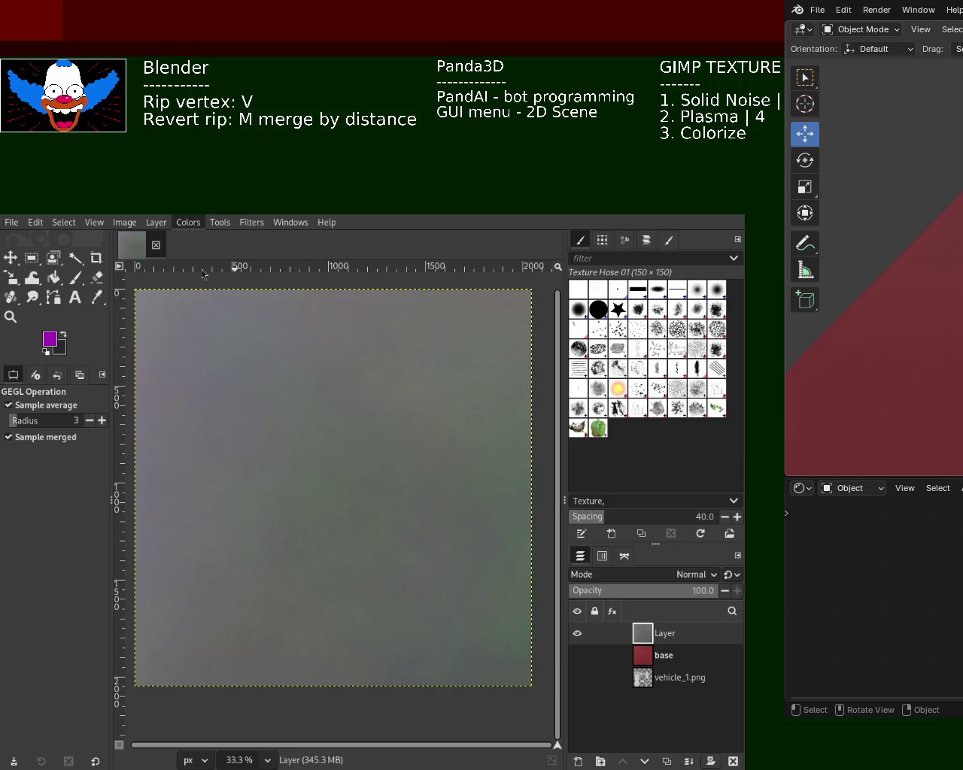
double_click(667, 636)
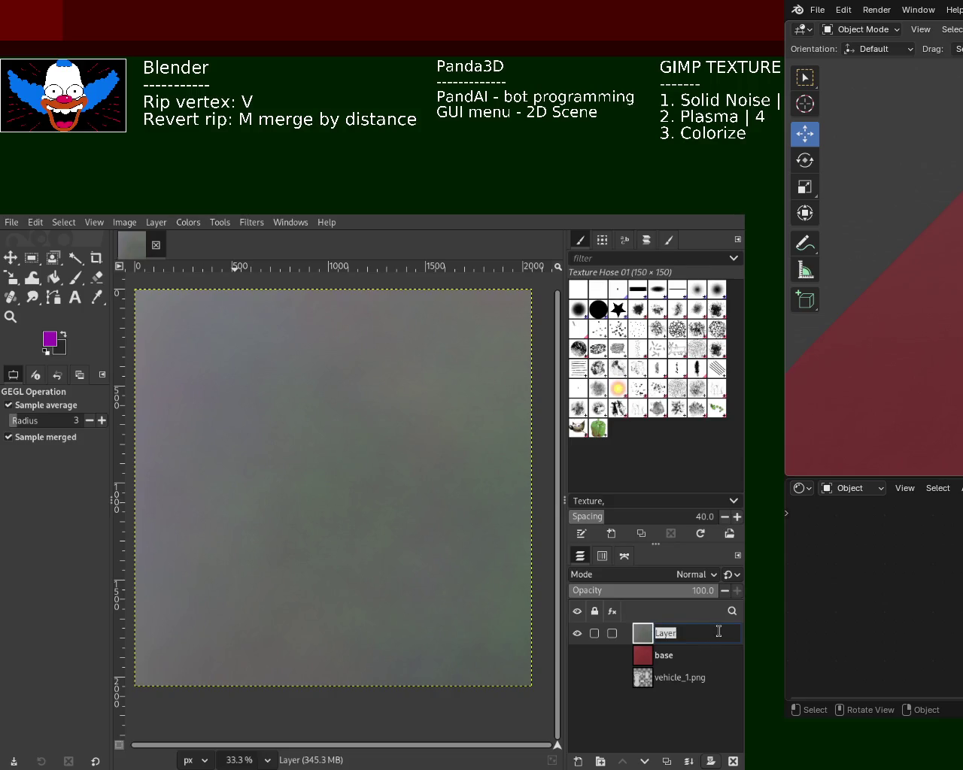
text(wn)
text(ase)
key(Return)
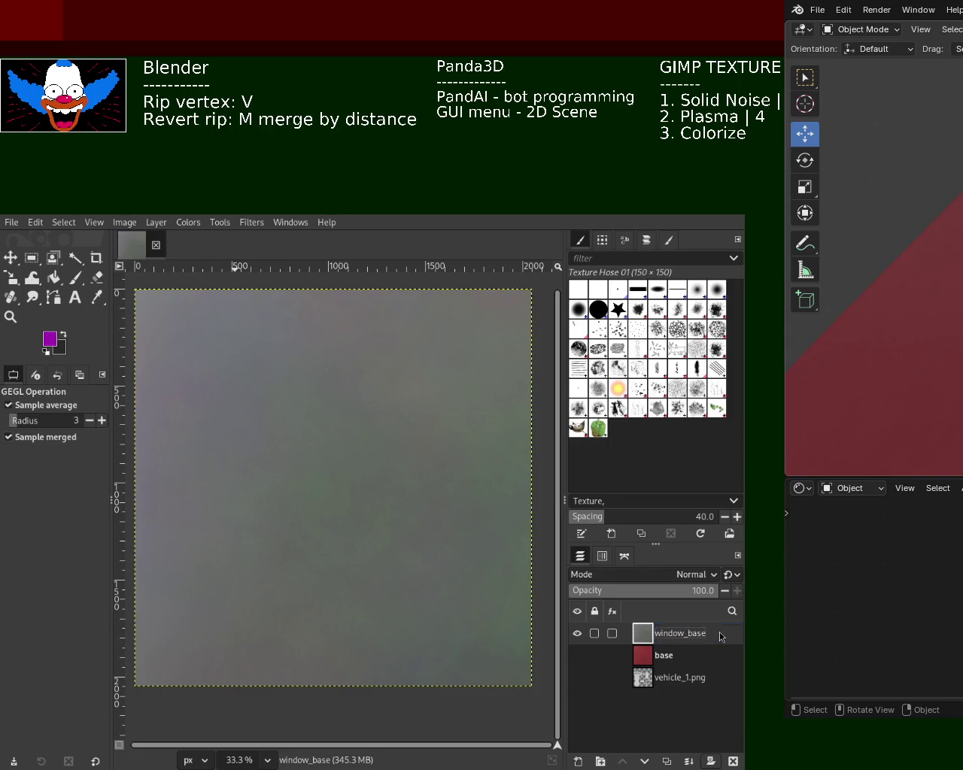
double_click(662, 657)
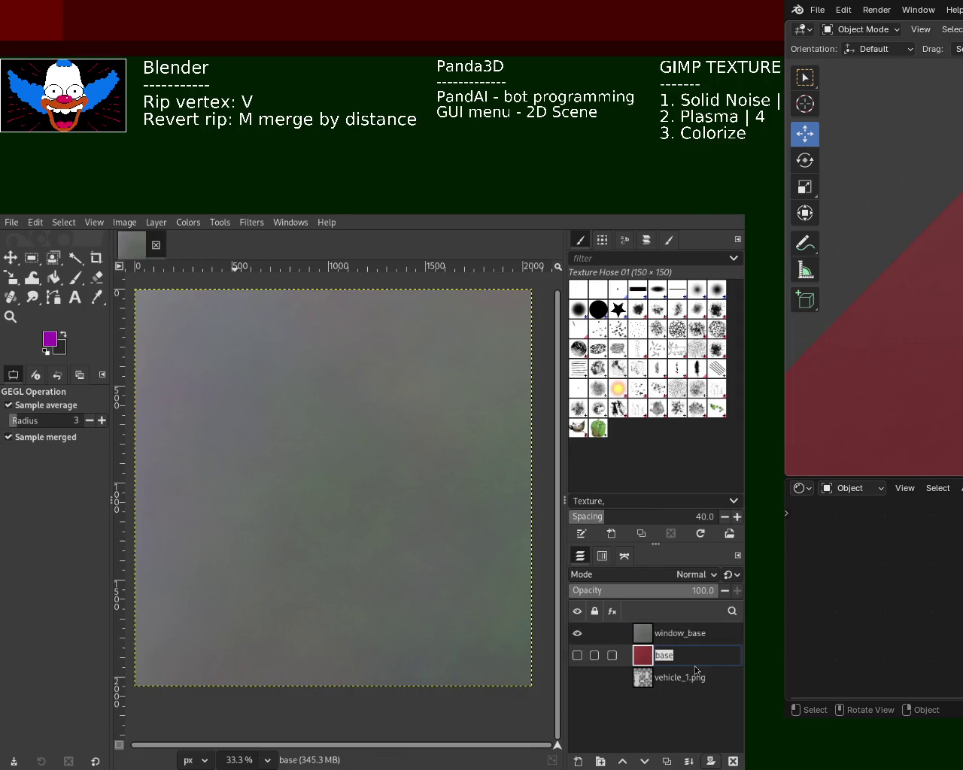
text(red_base)
key(Return)
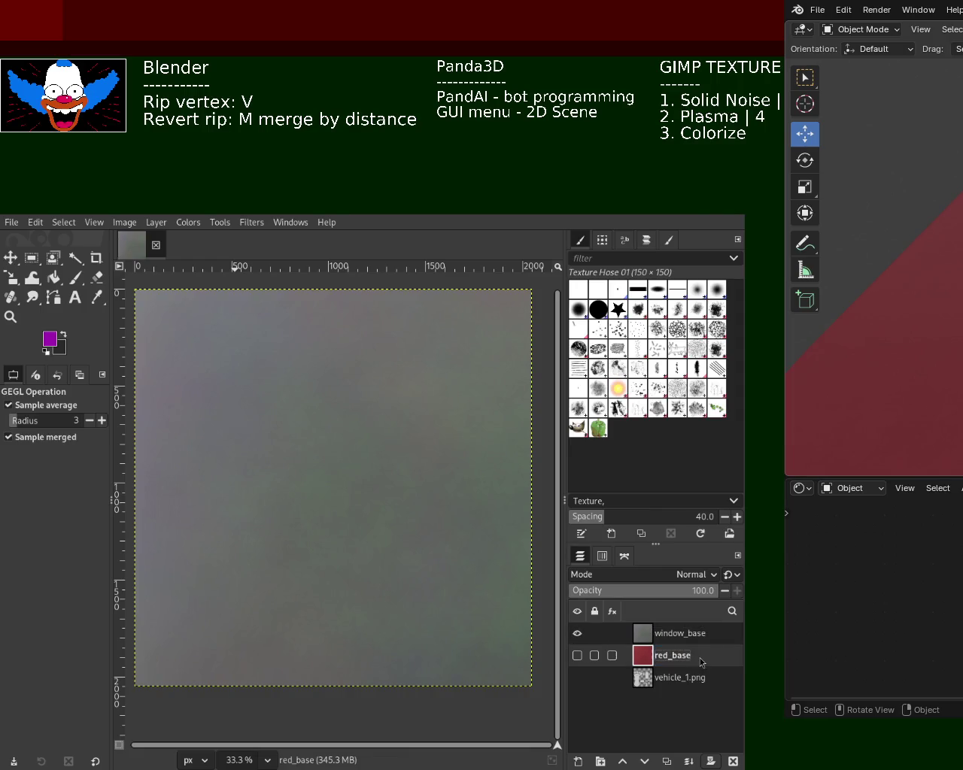
mouse_move(677, 633)
click(645, 638)
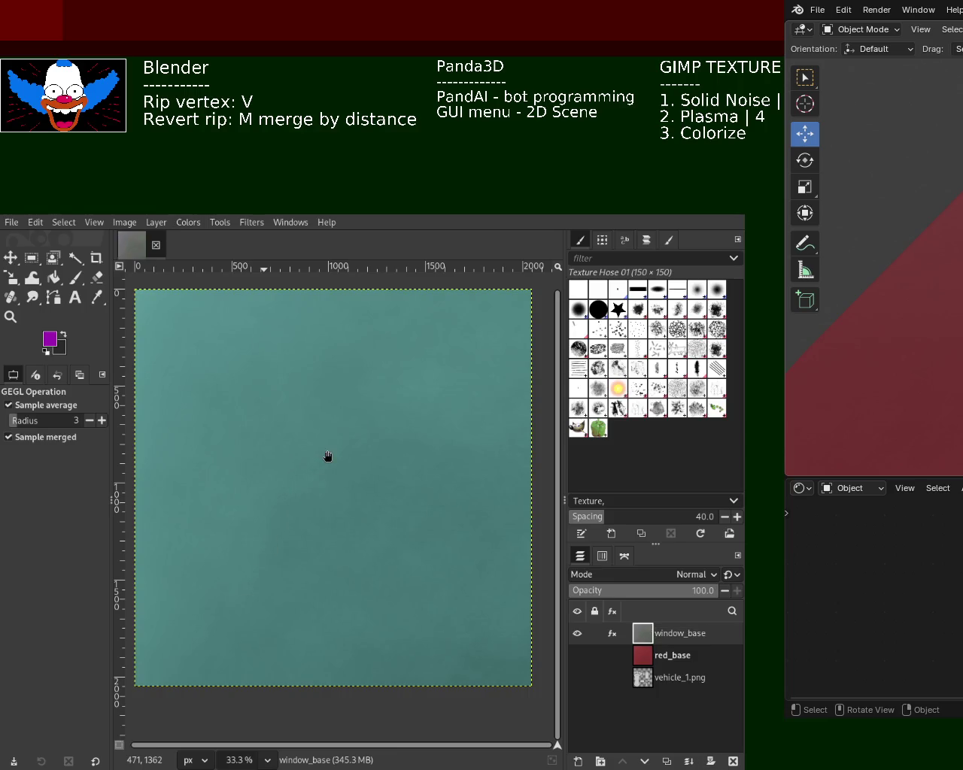
- Compare window_base with and without the Colorize tint, keeping the teal colouring
click(241, 467)
click(266, 467)
key(ctrl+z)
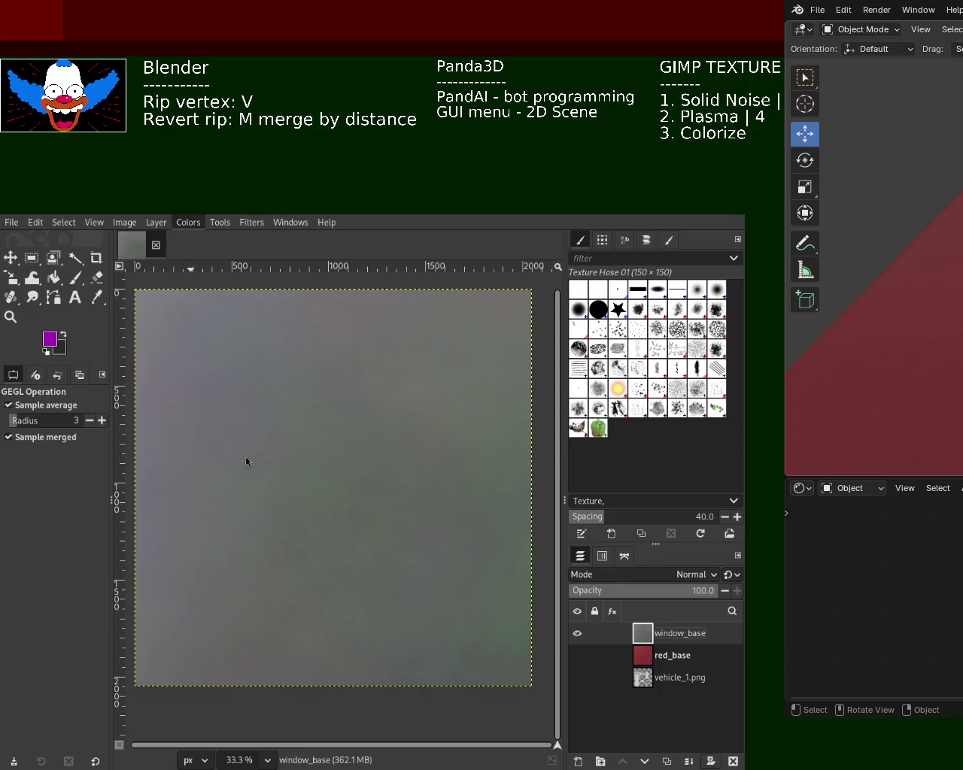
key(ctrl+y)
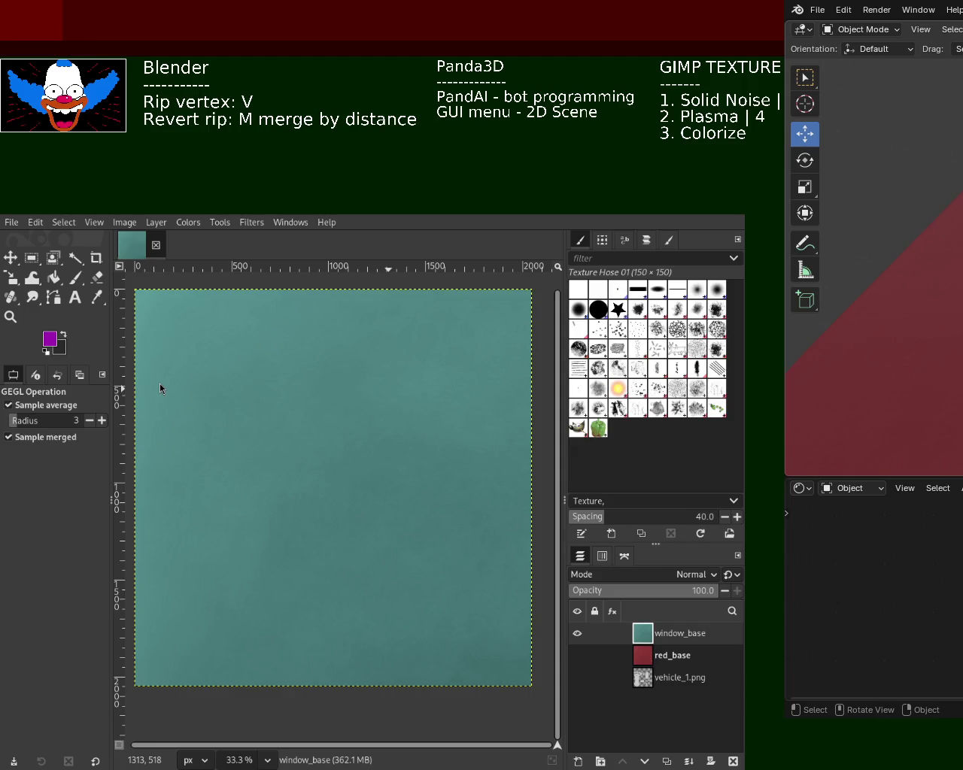
- Check the layer visibilities, leaving only the vehicle_1.png UV layout showing
click(577, 655)
click(577, 634)
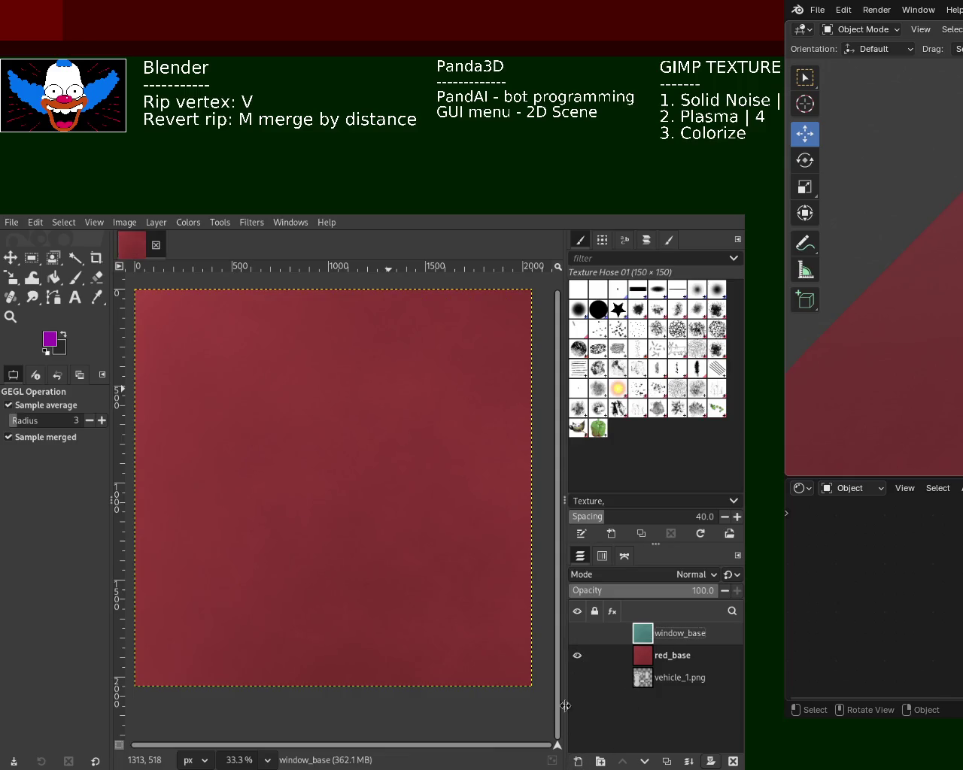
click(577, 655)
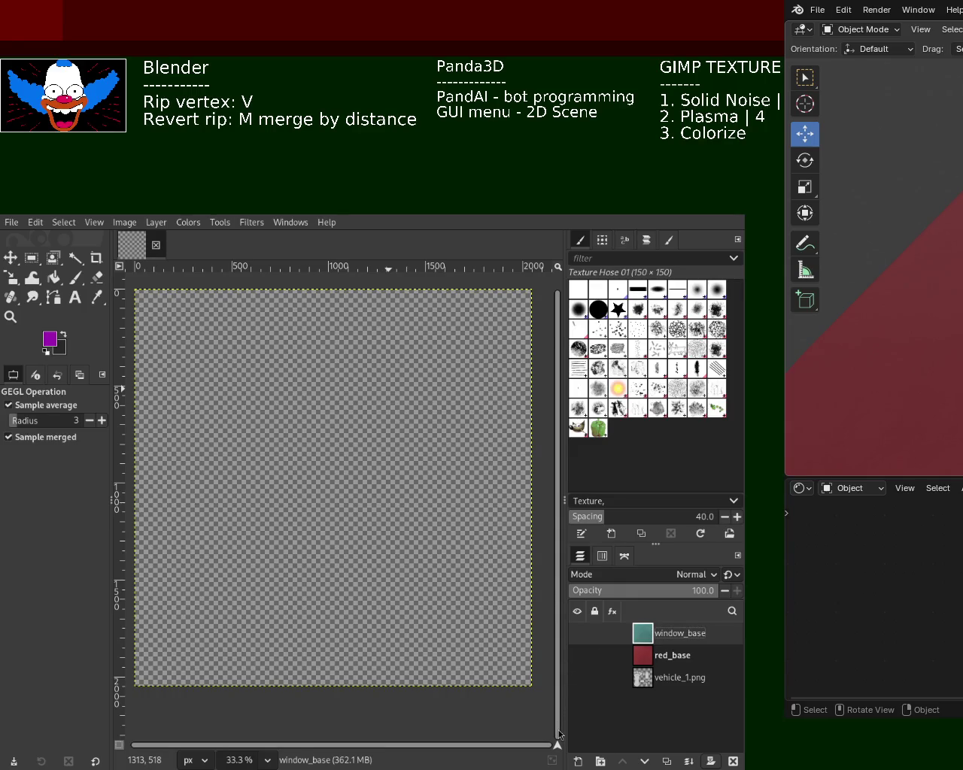
click(577, 634)
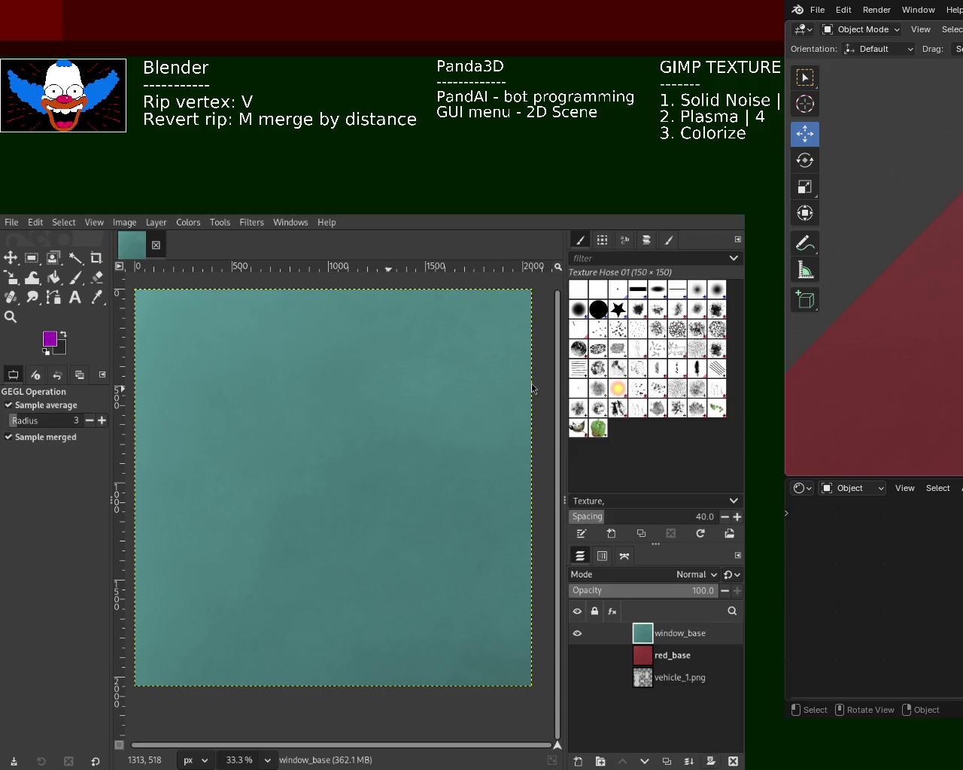
shift+click(577, 655)
click(577, 656)
click(578, 678)
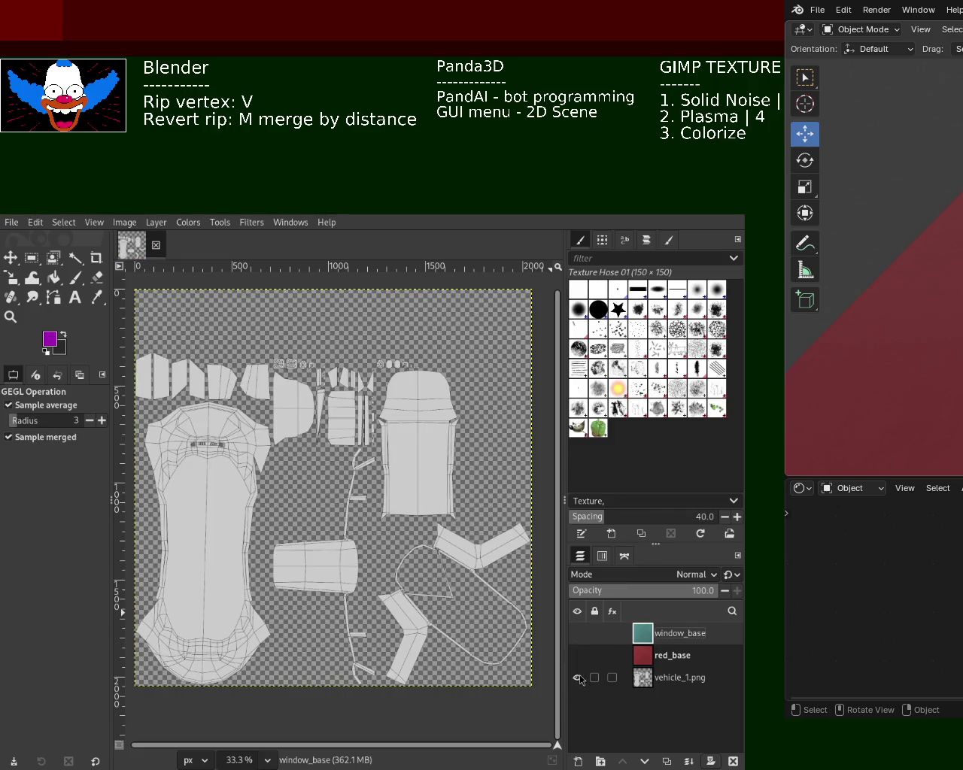
- Fuzzy-select the UV islands on vehicle_1.png with a threshold of about 109
click(83, 265)
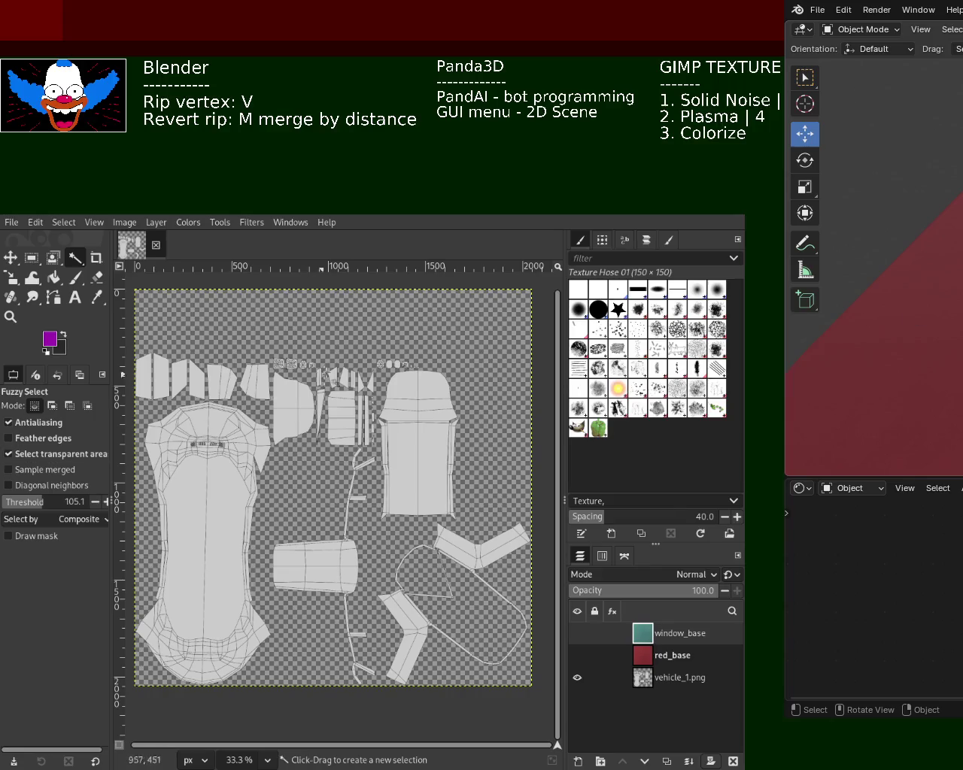
click(349, 346)
click(27, 502)
drag(26, 502, 47, 502)
click(641, 676)
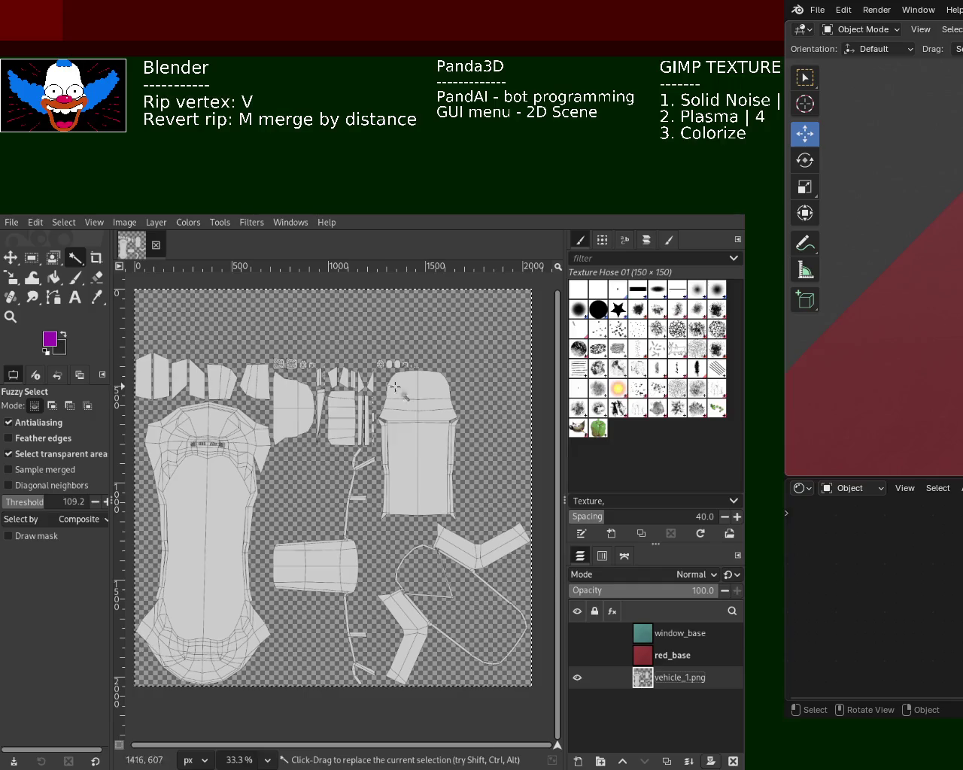
click(454, 656)
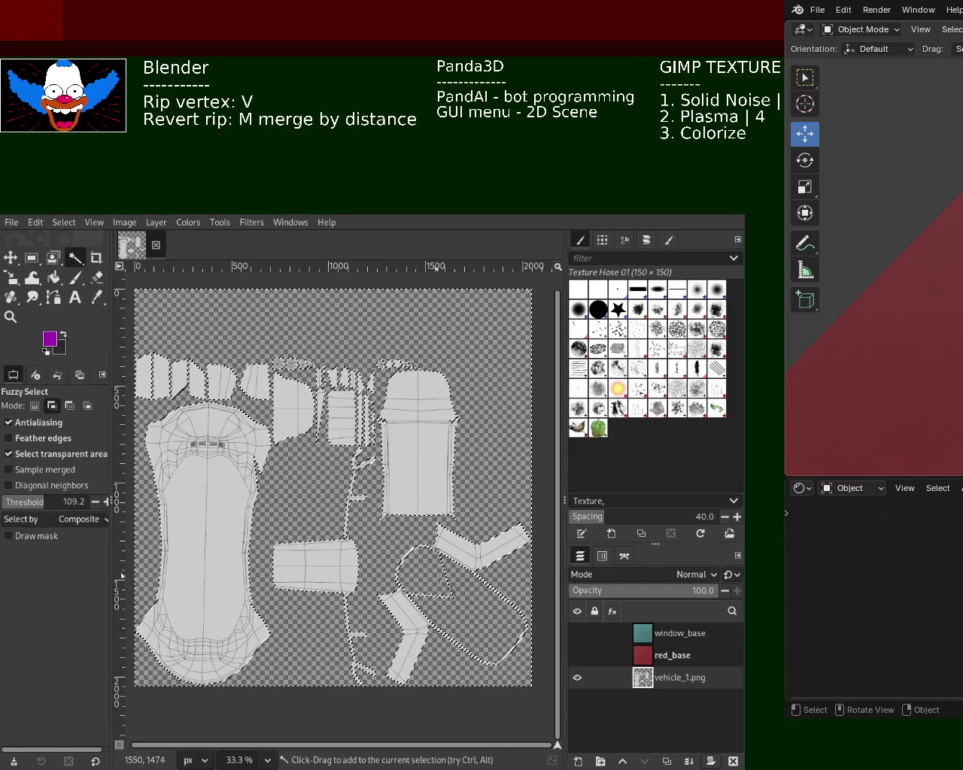
- Add a selection mask to red_base, clear the selection, and hide red_base
click(644, 660)
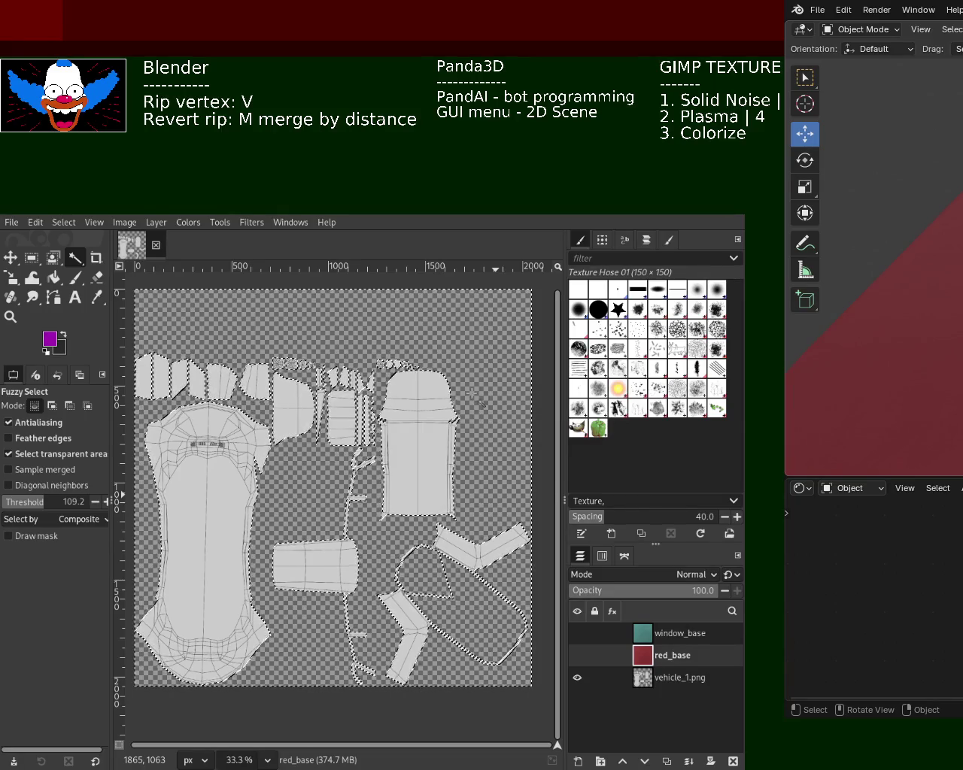
click(578, 655)
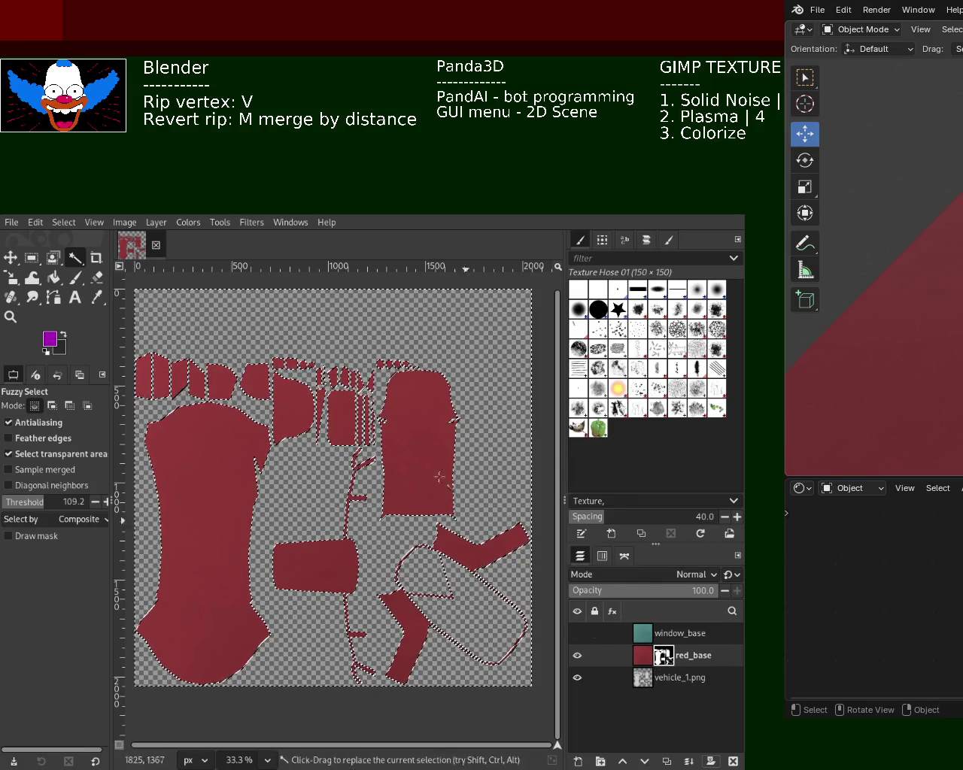
click(63, 222)
click(82, 256)
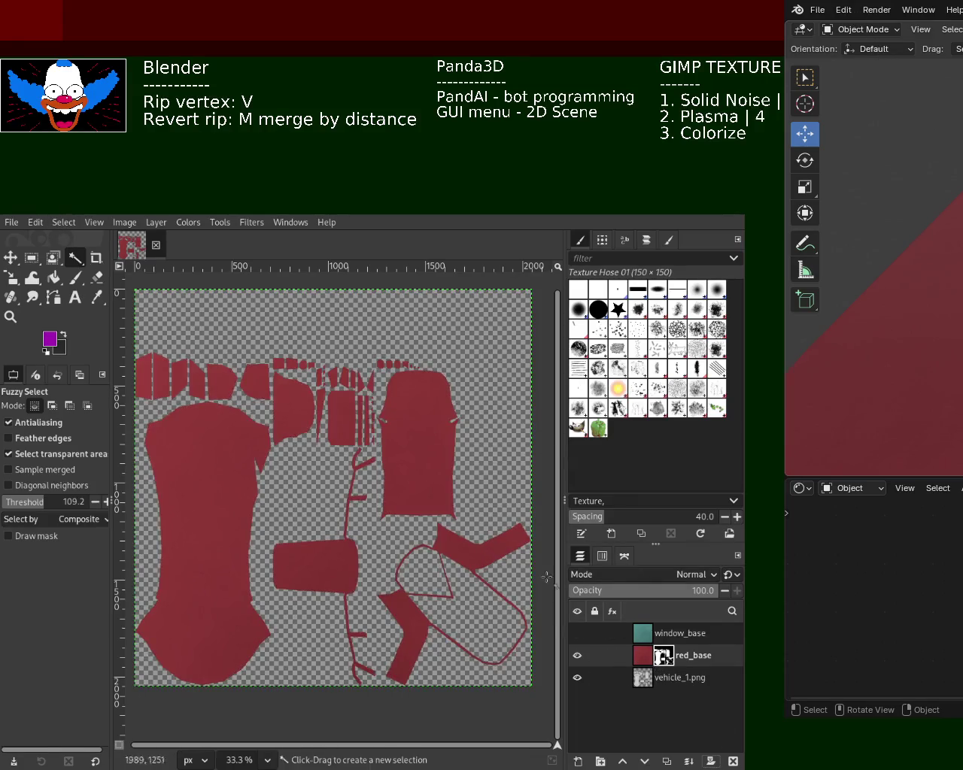
click(645, 678)
click(577, 655)
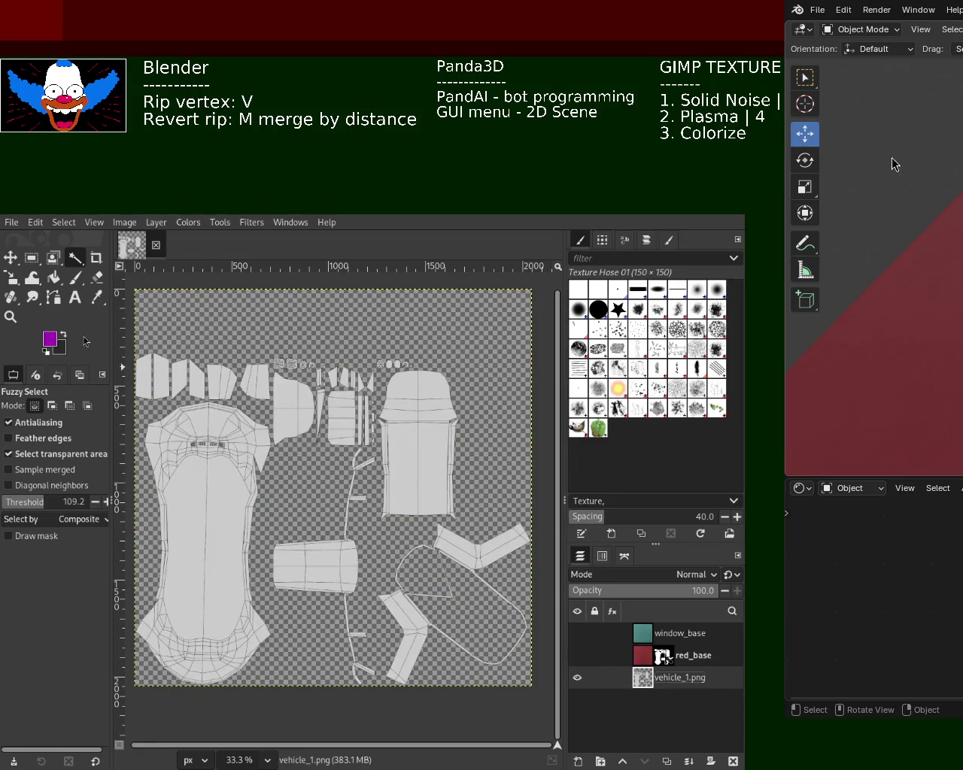
- Fuzzy-select the first top-left UV pieces of vehicle_1.png, raising the threshold
click(155, 376)
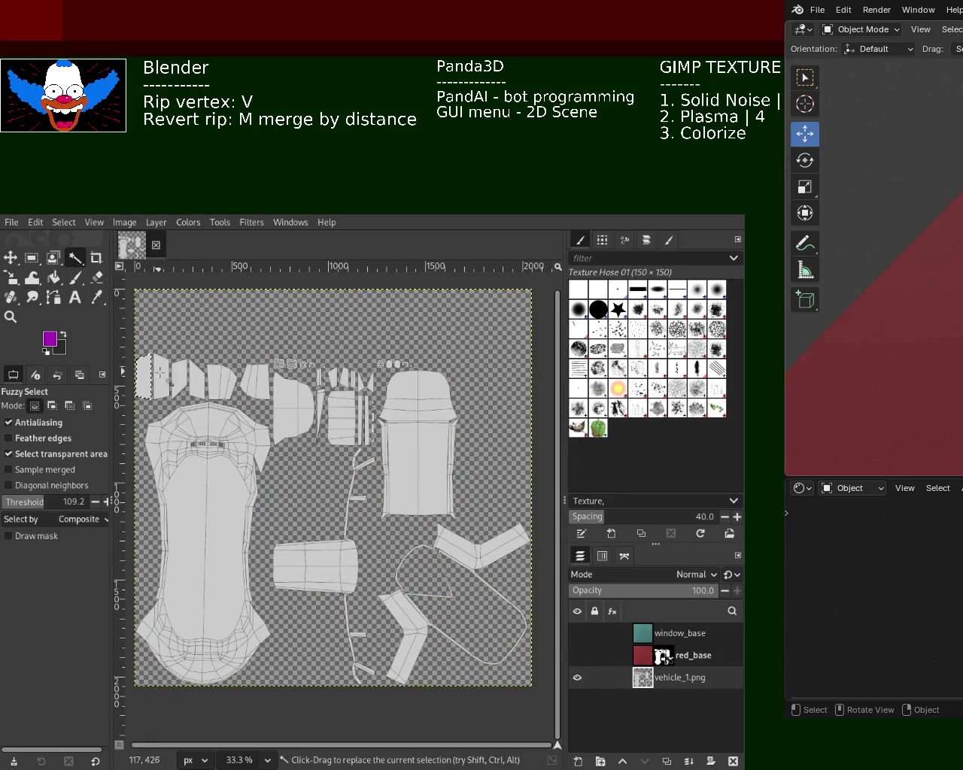
shift+click(218, 381)
shift+click(254, 380)
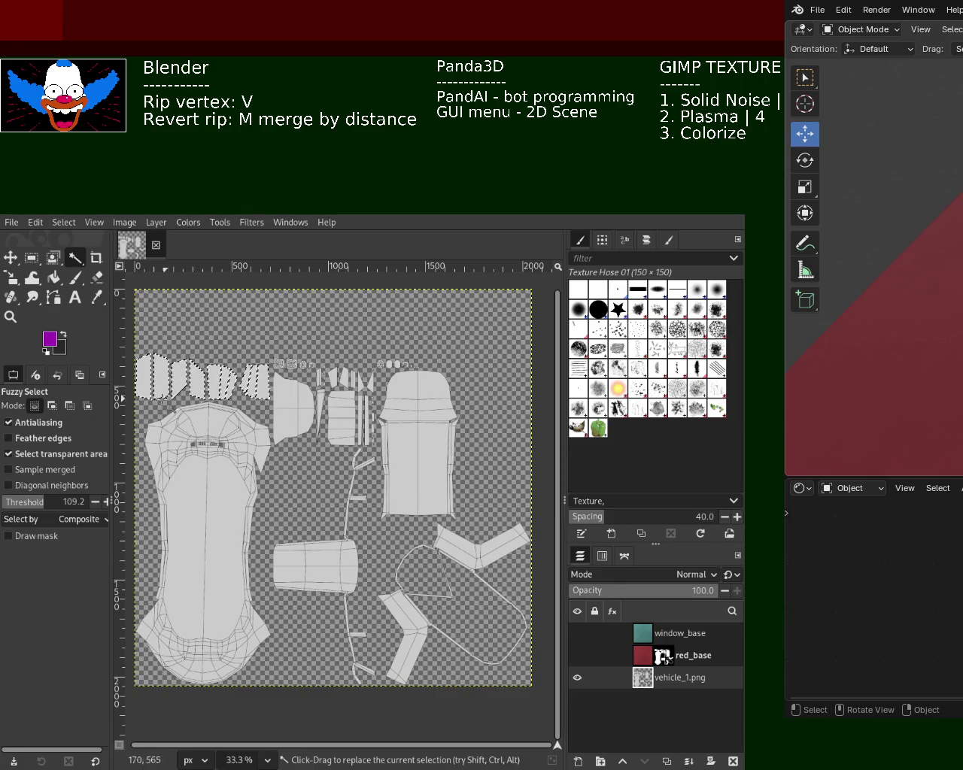
click(46, 502)
click(144, 375)
shift+click(198, 382)
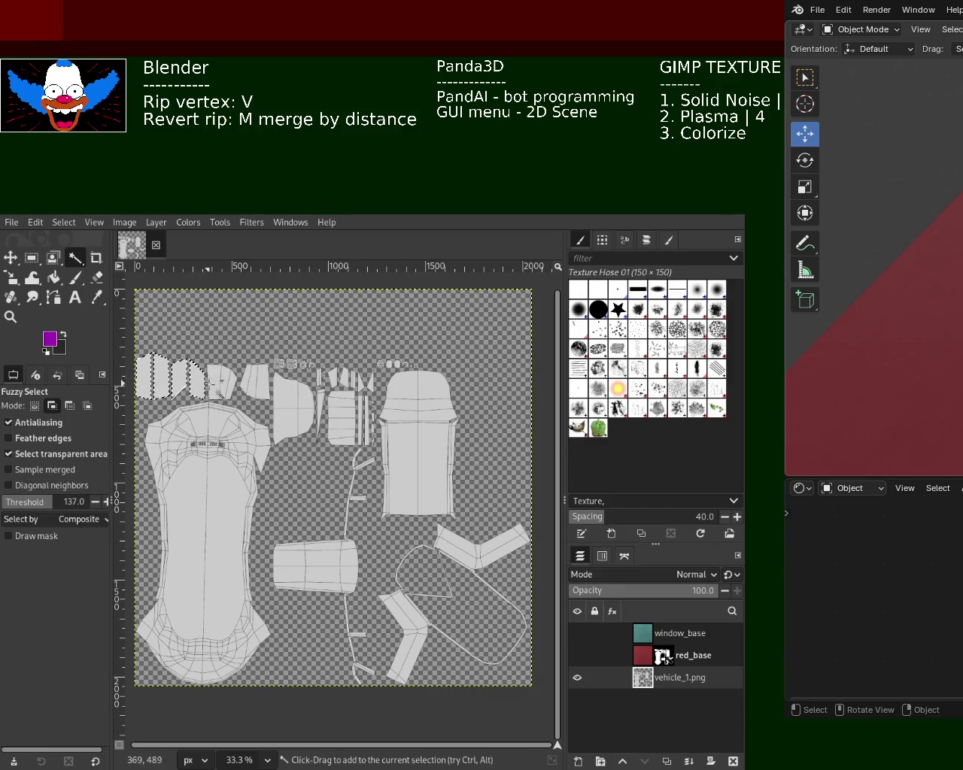
- Set the threshold to 255 and add the four top-row window pieces to the selection
click(56, 506)
text(255)
key(Return)
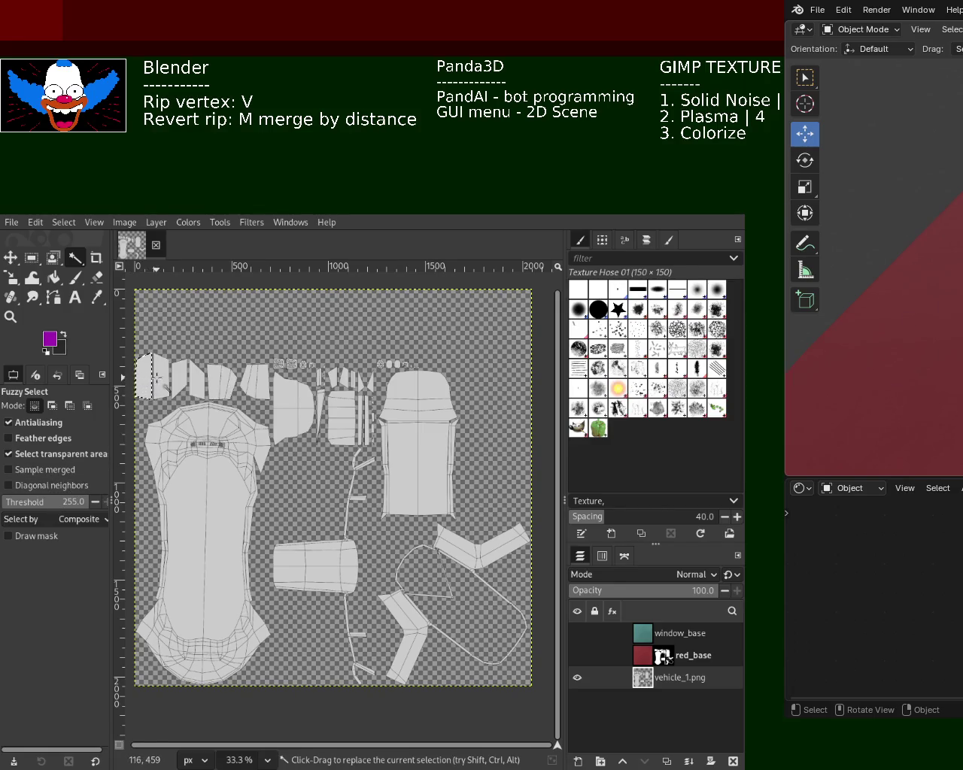
shift+click(181, 384)
shift+click(197, 382)
shift+click(222, 382)
shift+click(258, 383)
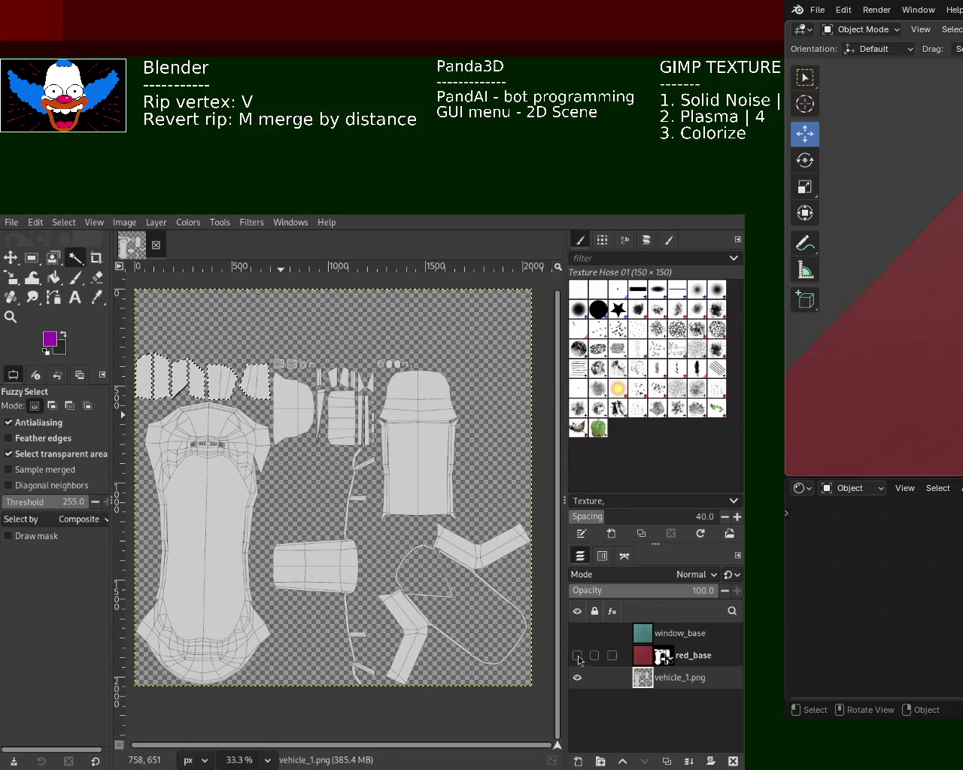
click(578, 633)
- Mask window_base to the selected window pieces, then show red_base and vehicle_1.png
click(577, 678)
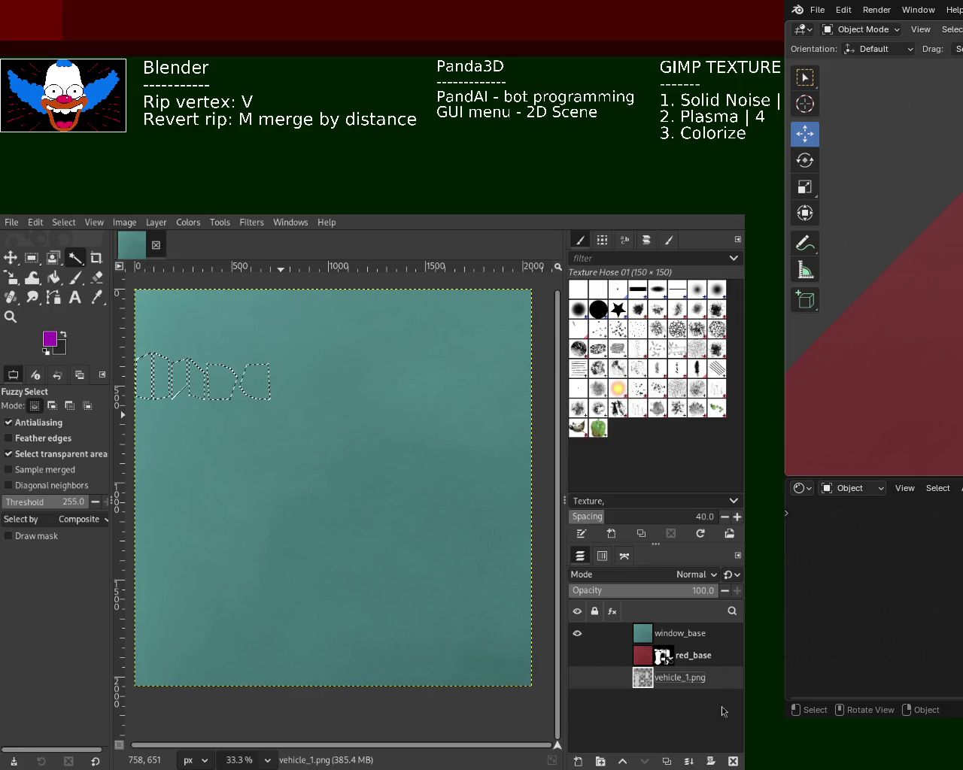
click(660, 634)
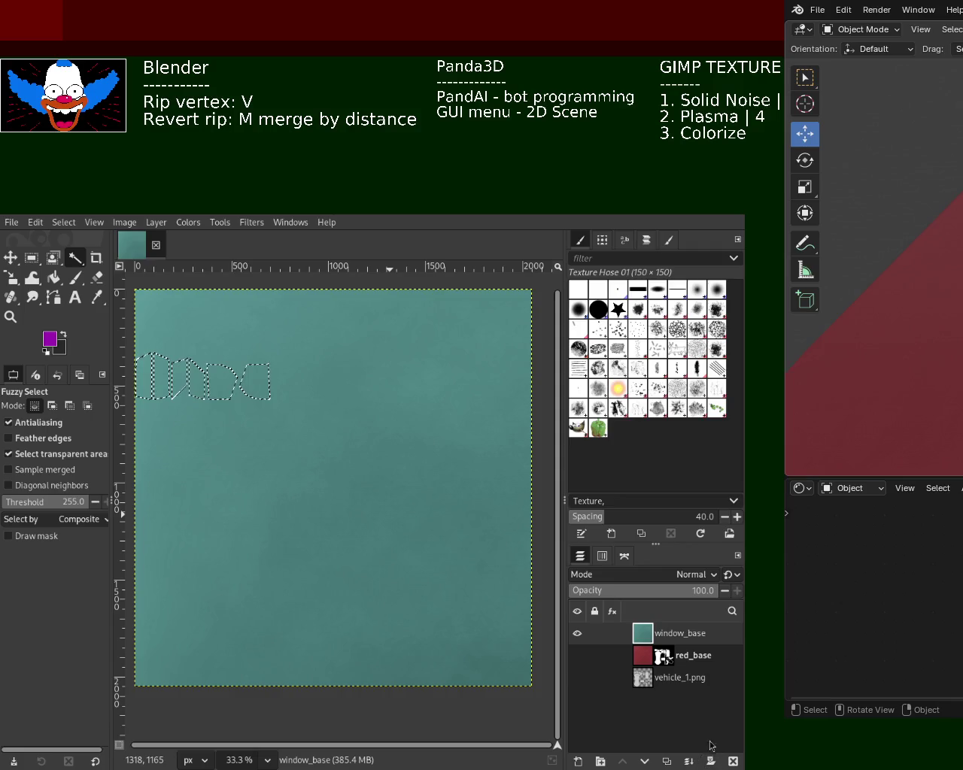
key(Delete)
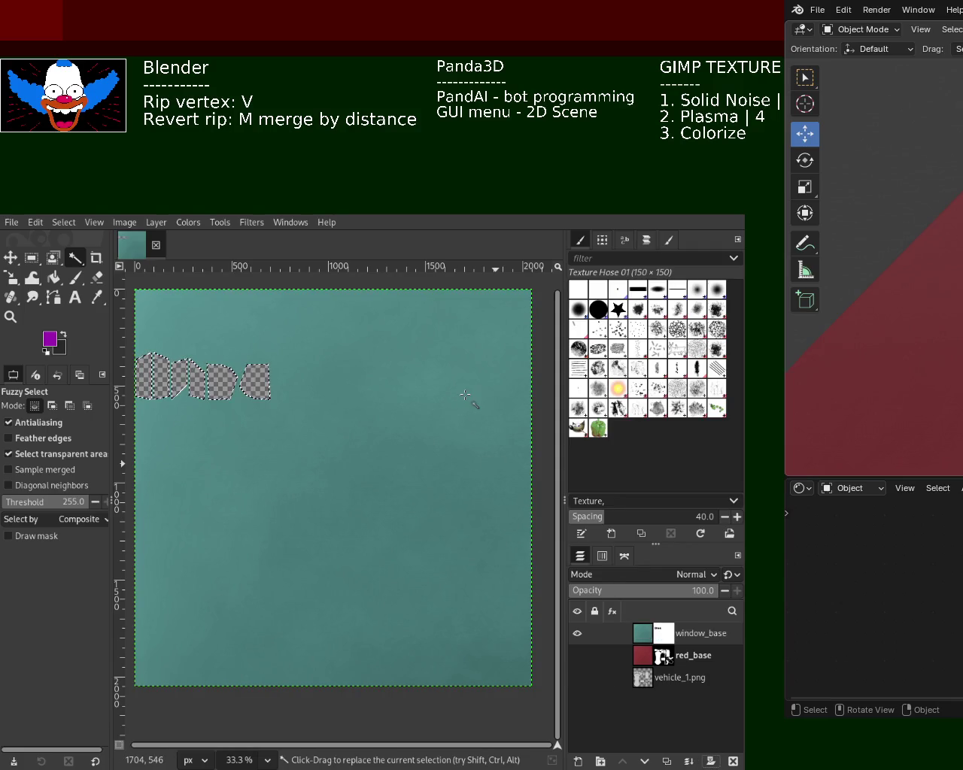
key(ctrl+z)
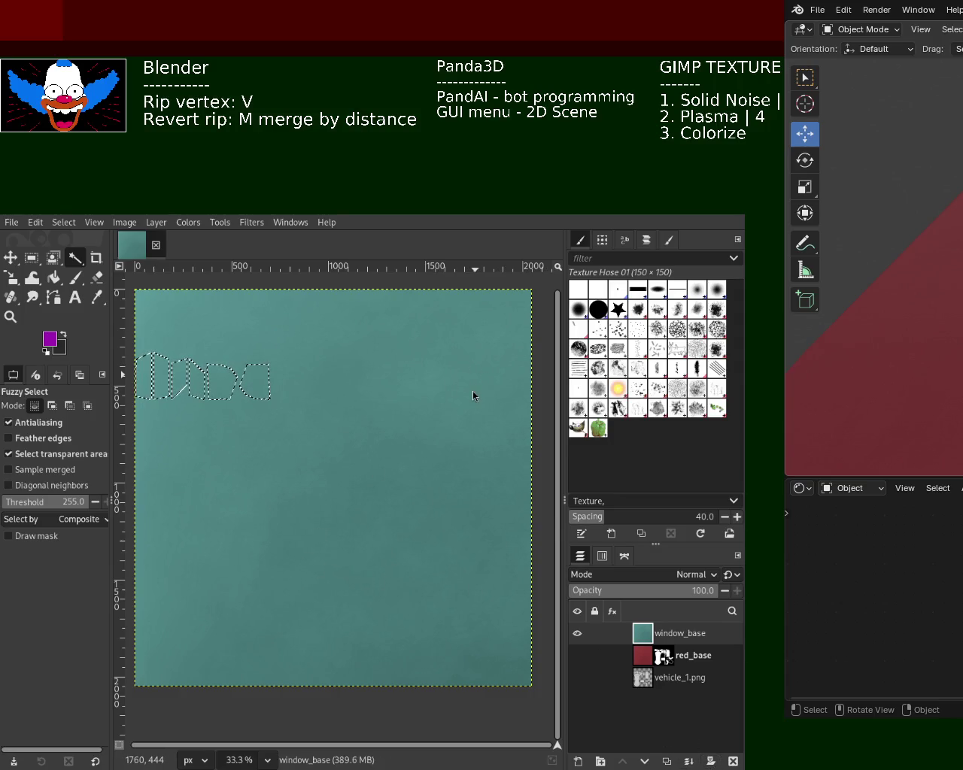
key(ctrl+m)
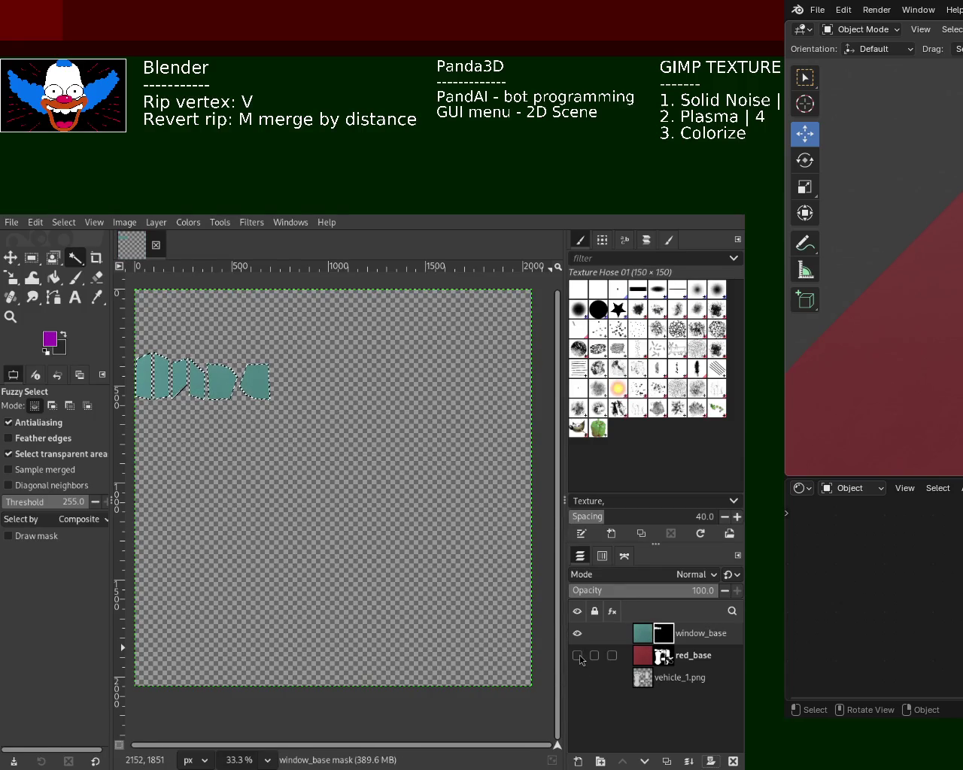
click(578, 656)
click(577, 678)
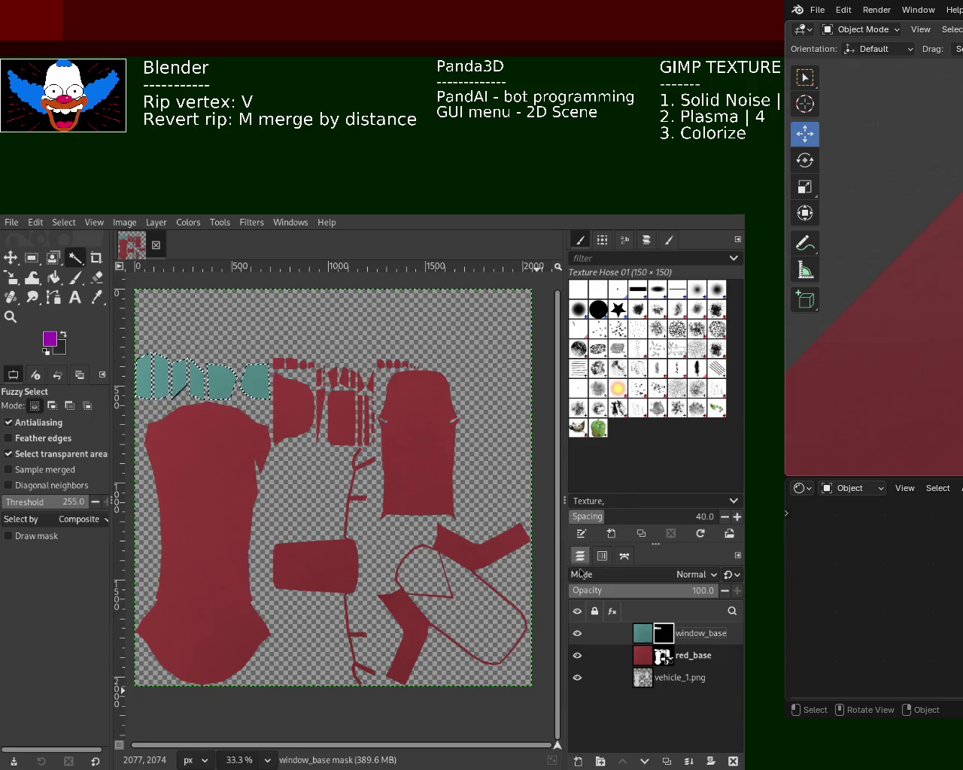
click(642, 633)
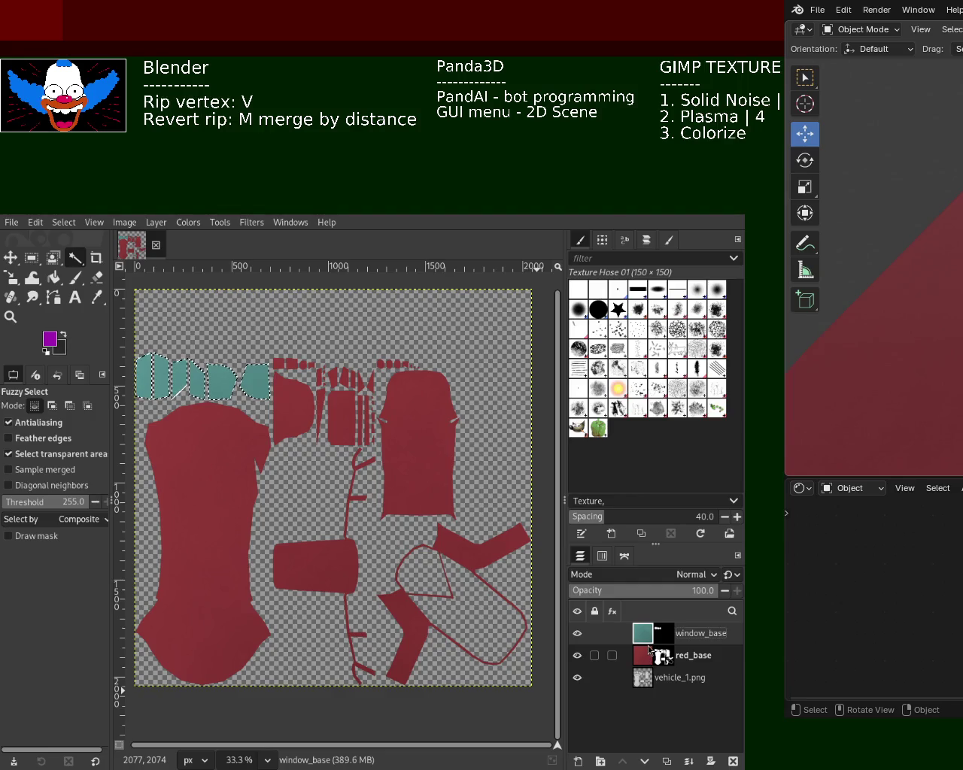
- Duplicate window_base and red_base, stack the copies together, and merge them into one layer
key(ctrl+shift+d)
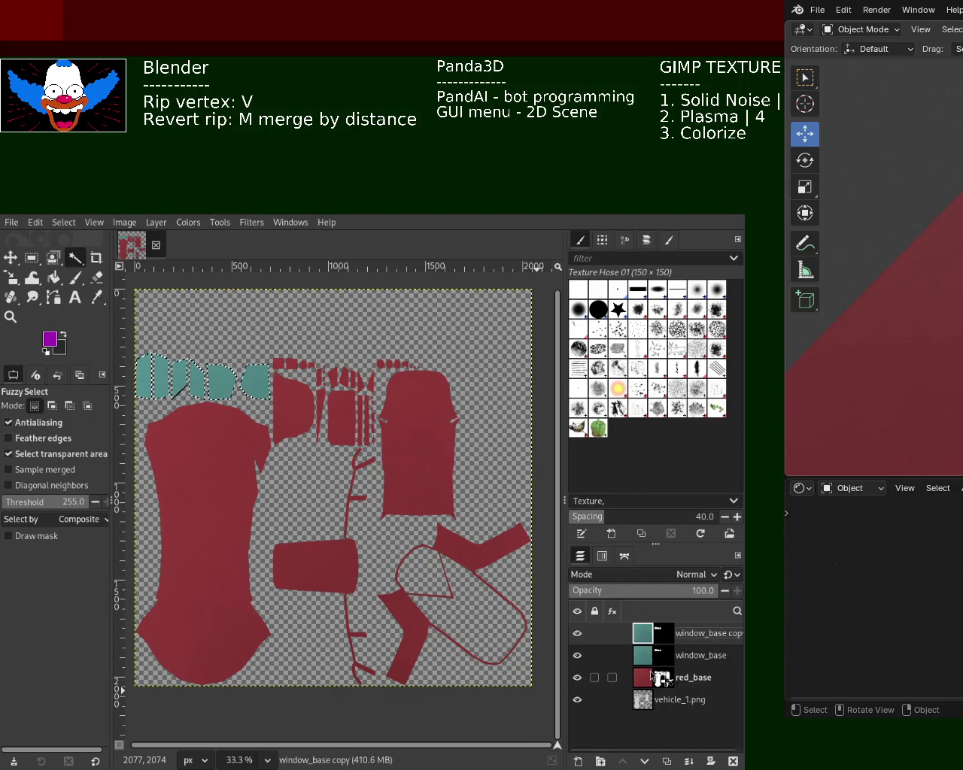
click(651, 676)
key(ctrl+shift+d)
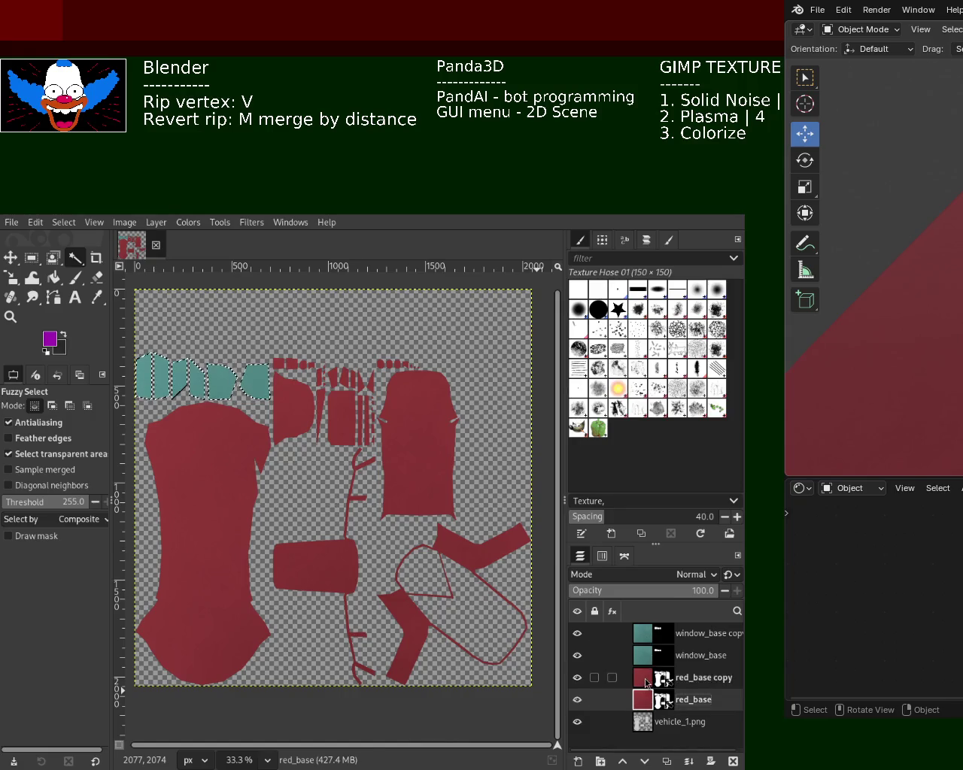
drag(647, 666, 647, 647)
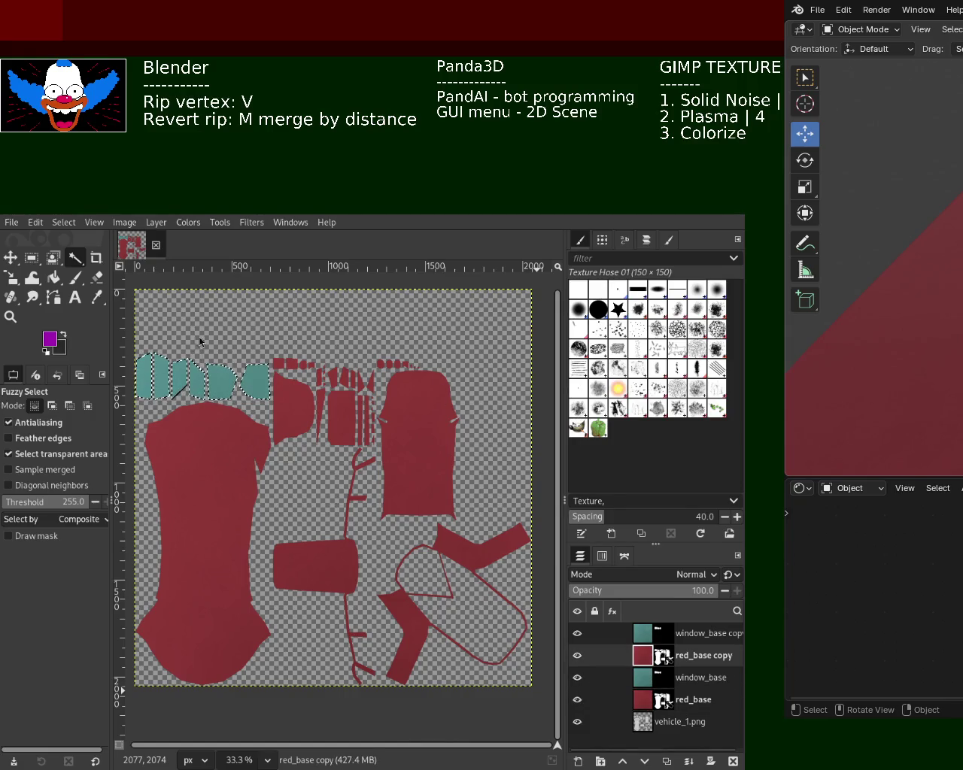
click(644, 634)
ctrl+click(648, 656)
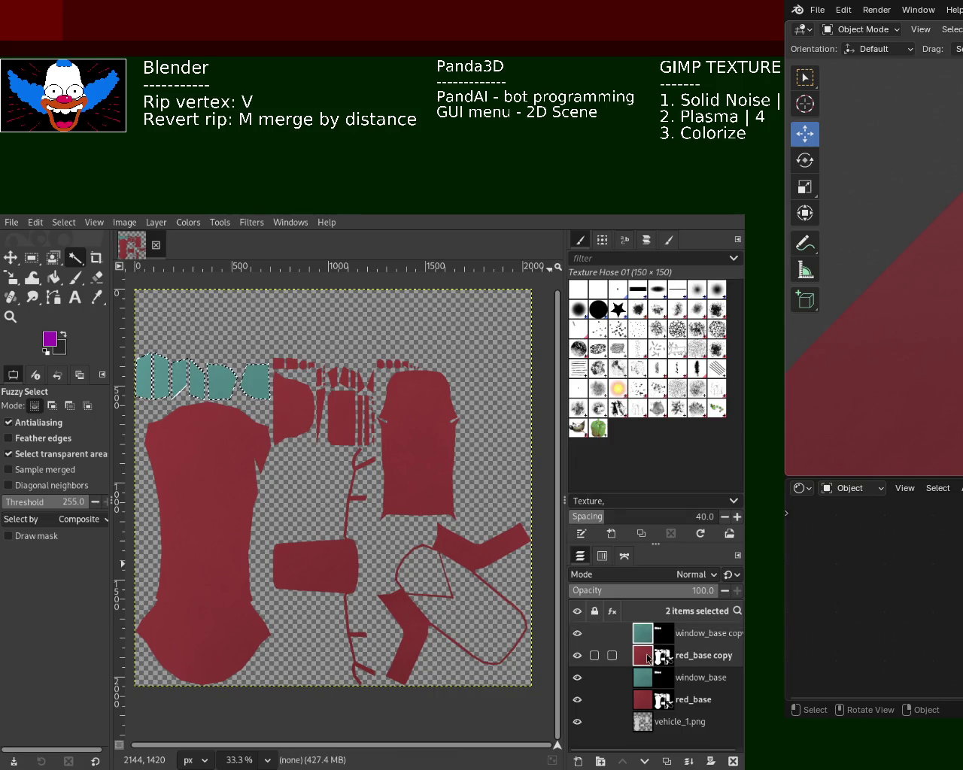
click(689, 761)
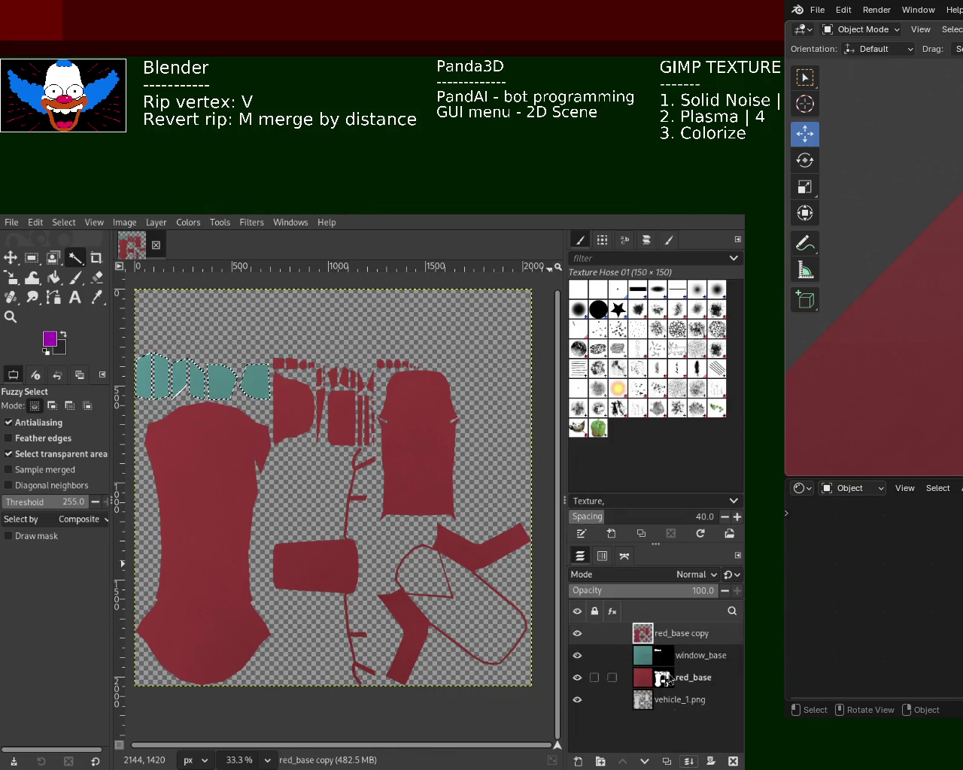
- Rename the merged layer base, clear the selection, and duplicate the base layer
double_click(692, 634)
text(base)
key(Return)
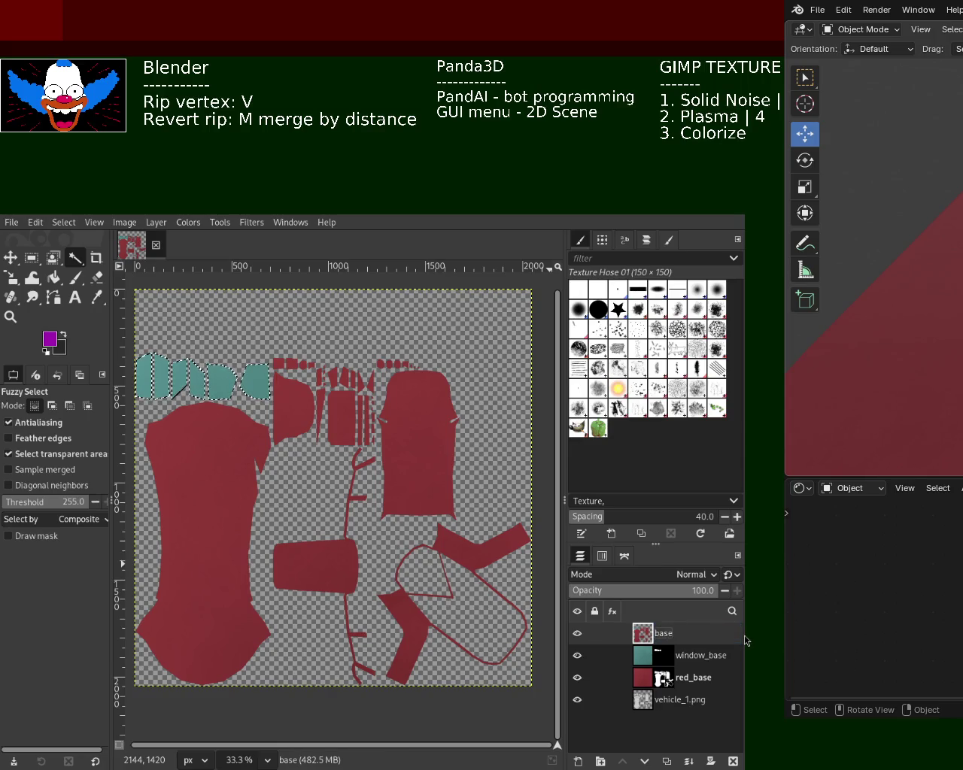
key(ctrl+shift+a)
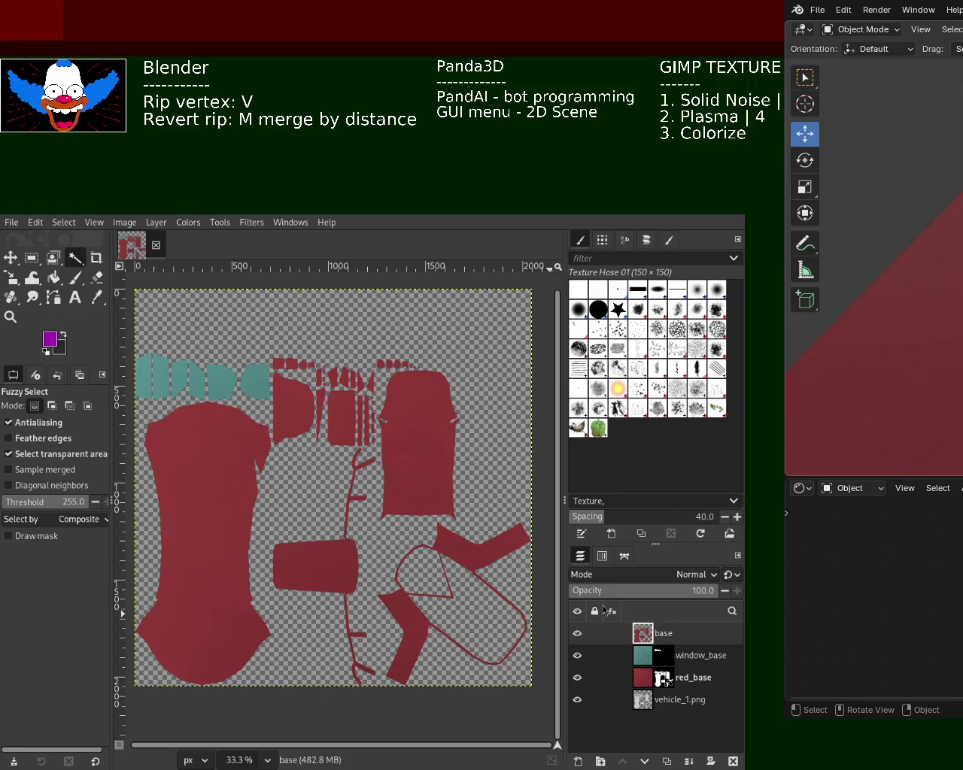
mouse_move(642, 634)
key(ctrl+shift+d)
key(ctrl+shift+d)
key(ctrl+shift+d)
key(ctrl+shift+d)
key(ctrl+shift+d)
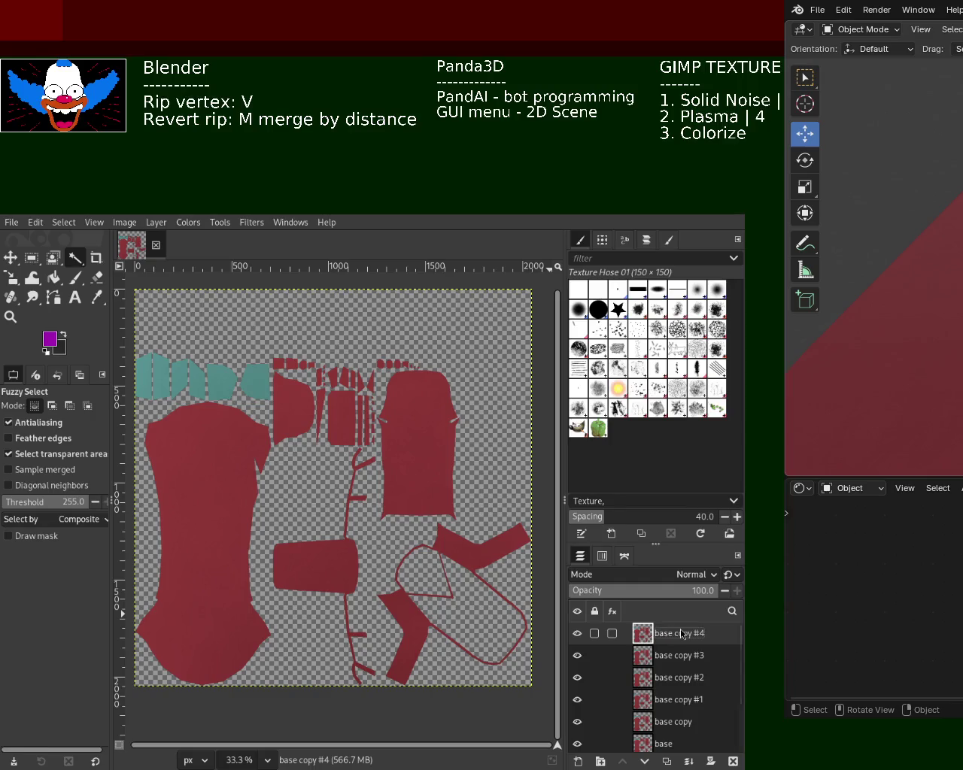
- Rename the top base copy layer to metallic
double_click(681, 635)
text(metall)
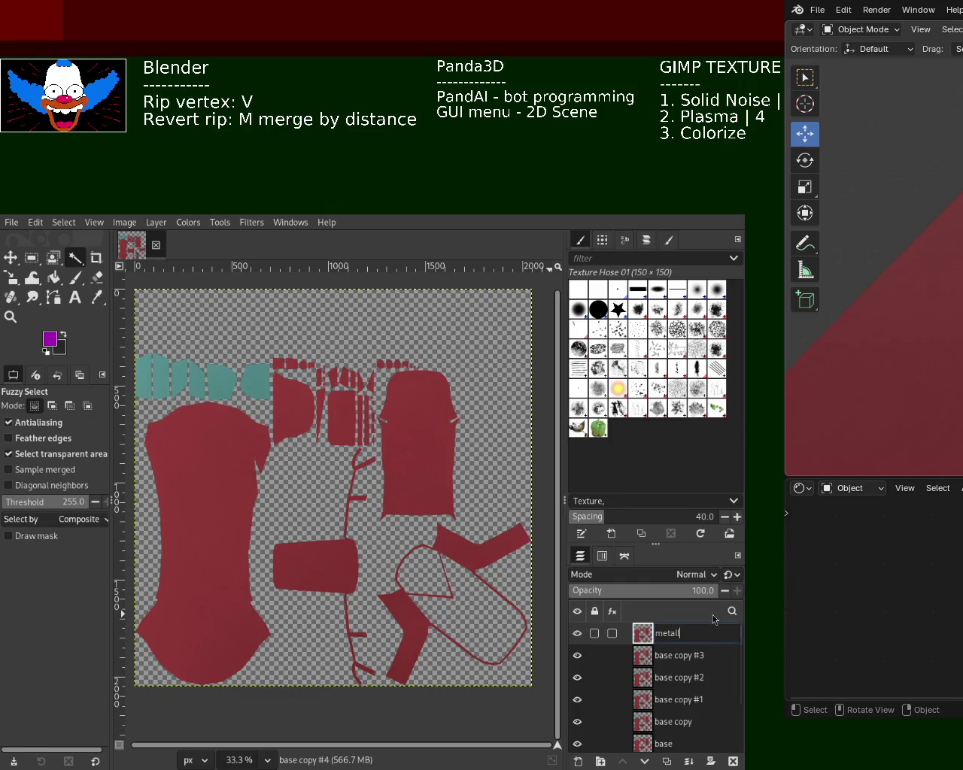
text(ic)
key(Return)
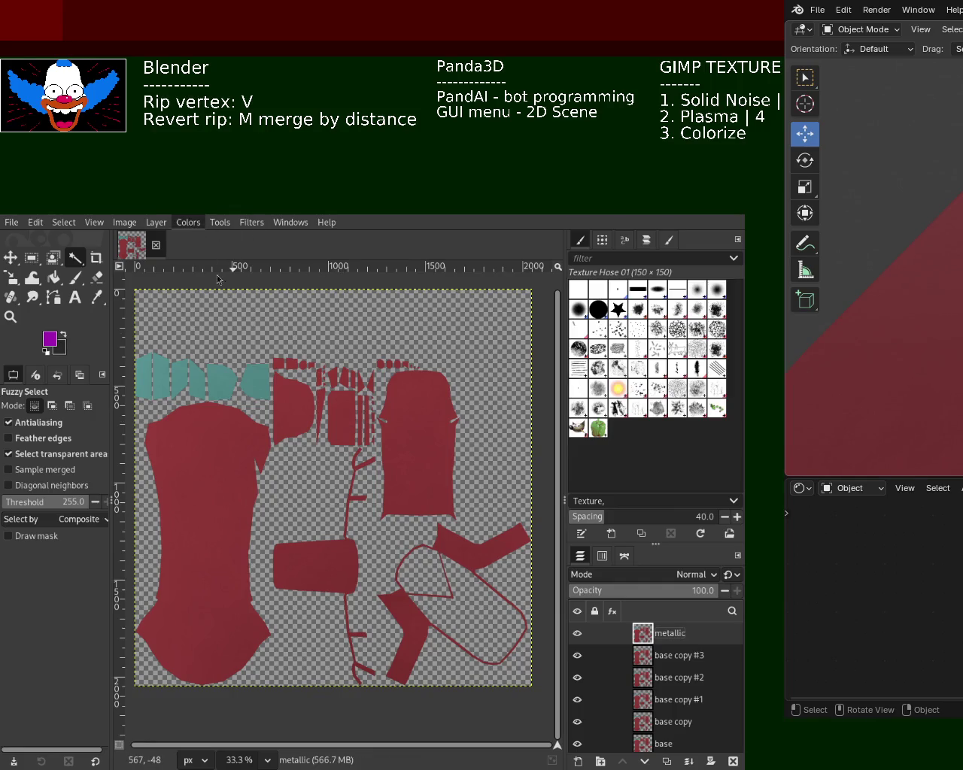
- Desaturate the metallic layer and raise its Levels black input to about 69
key(ctrl+f)
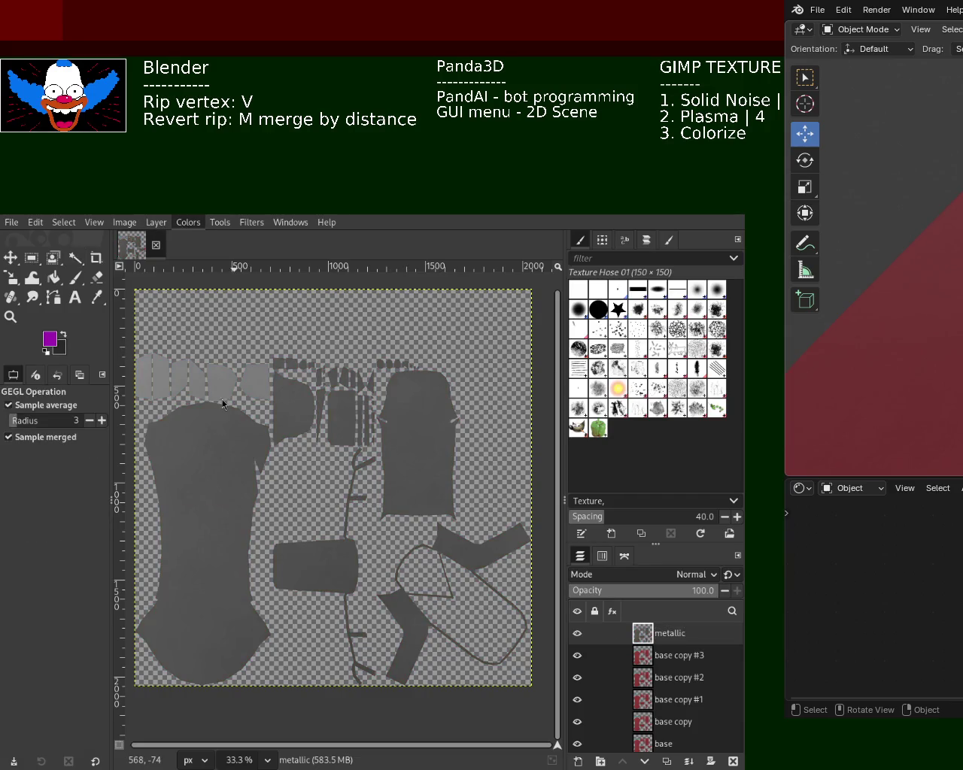
key(alt+c)
key(l)
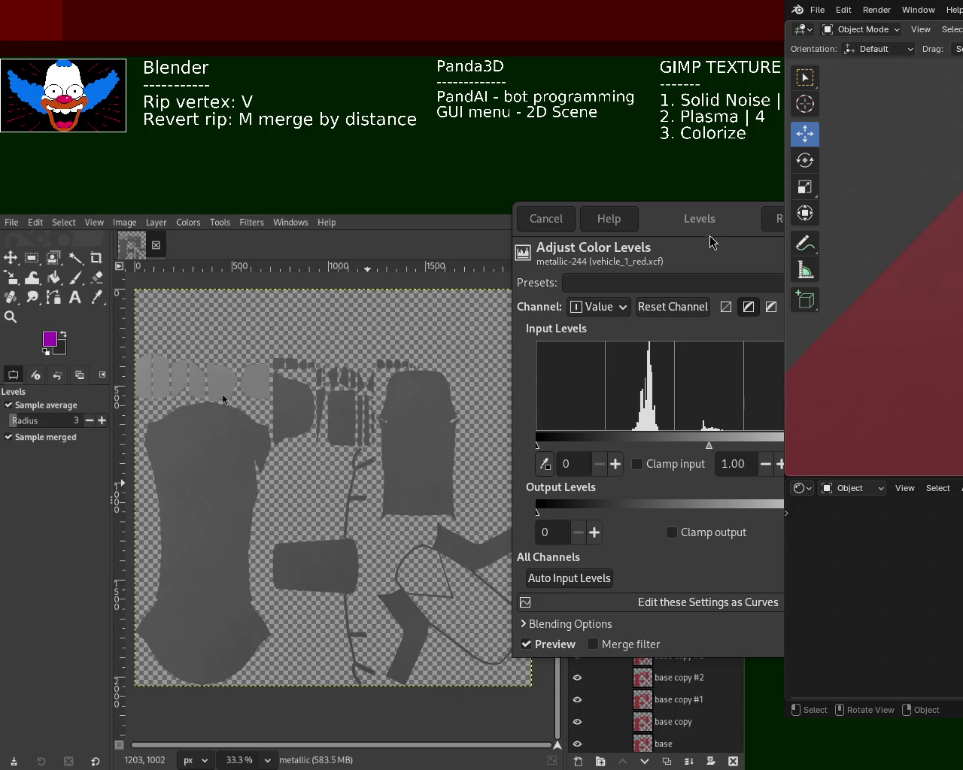
drag(539, 446, 630, 445)
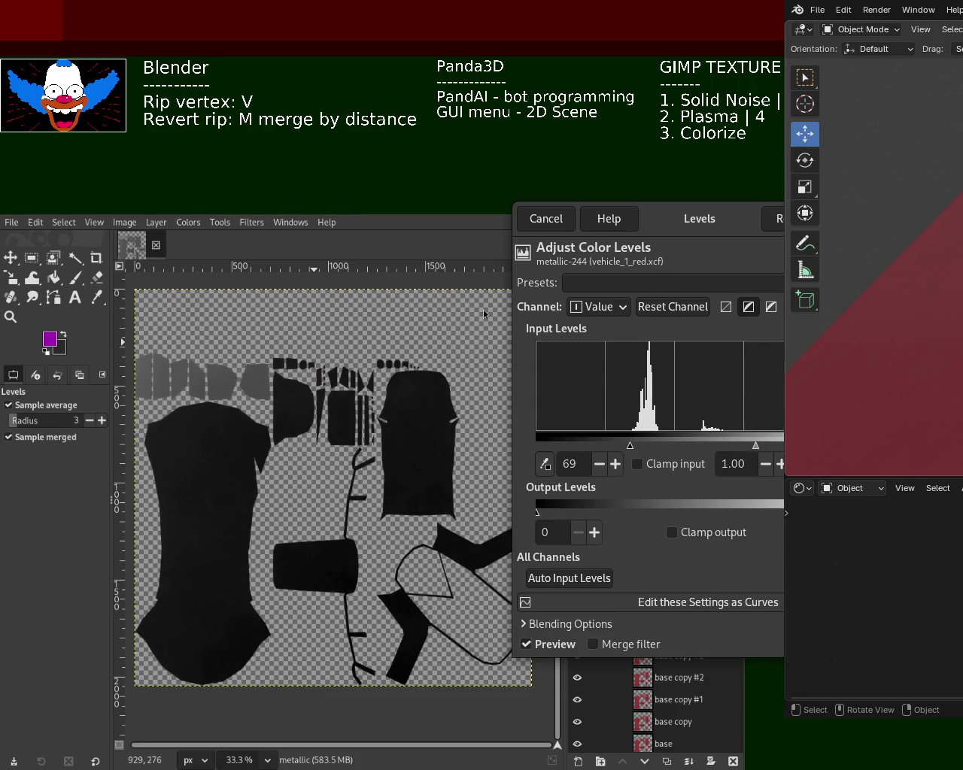
key(Return)
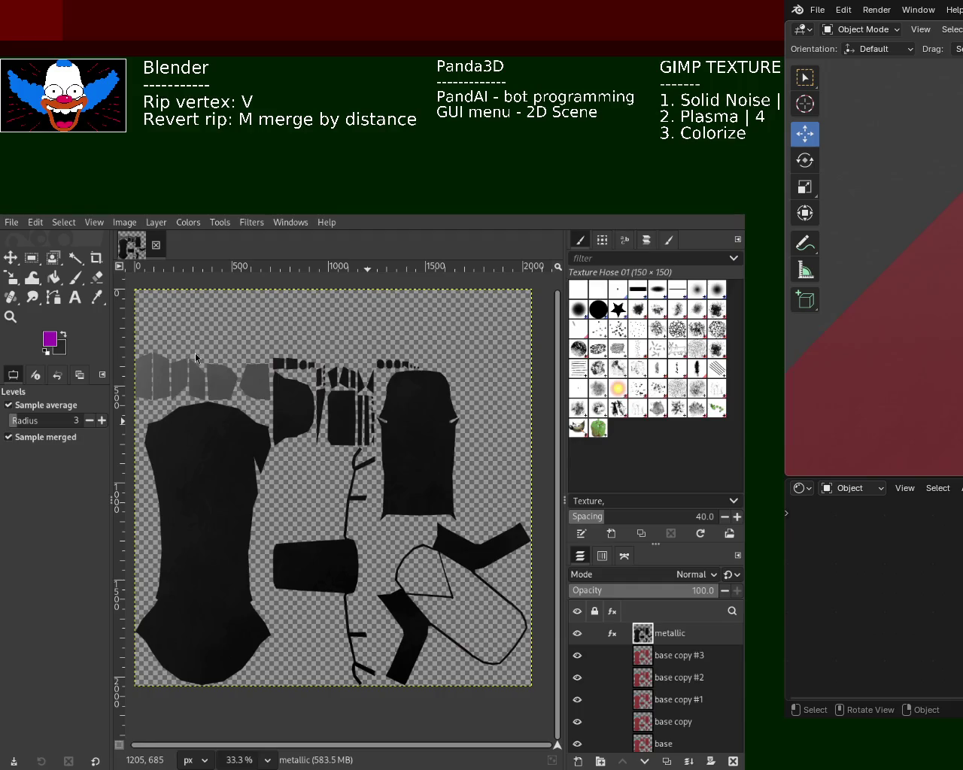
- Rename base copy #3 to roughness and hide the metallic layer
click(678, 665)
double_click(678, 655)
text(roughness)
key(Return)
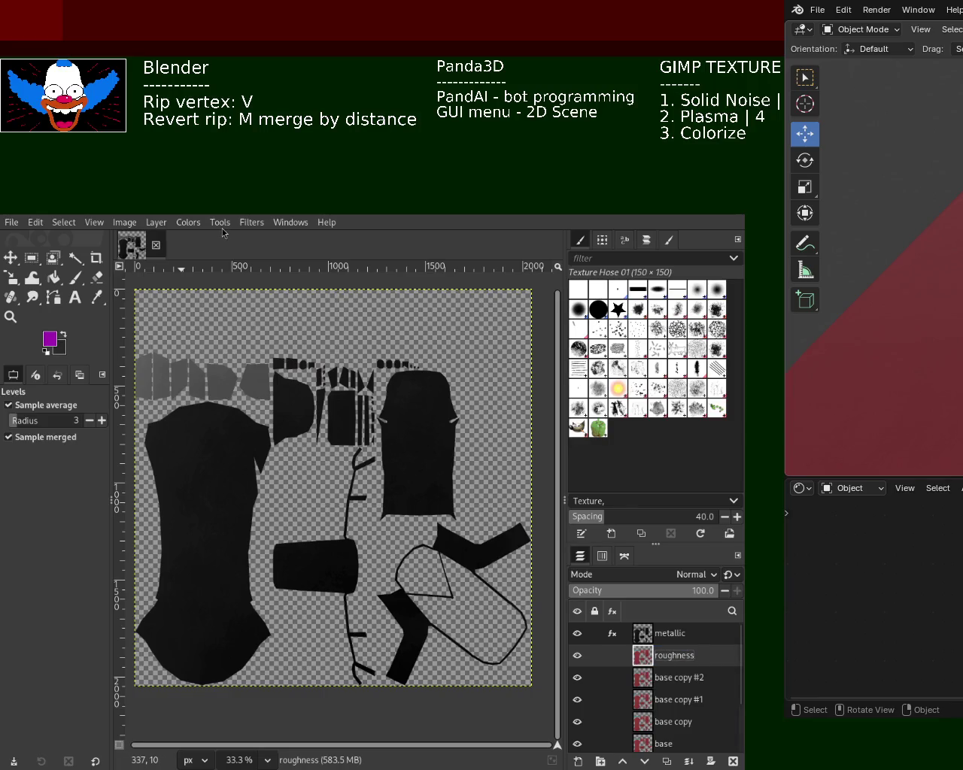
click(577, 634)
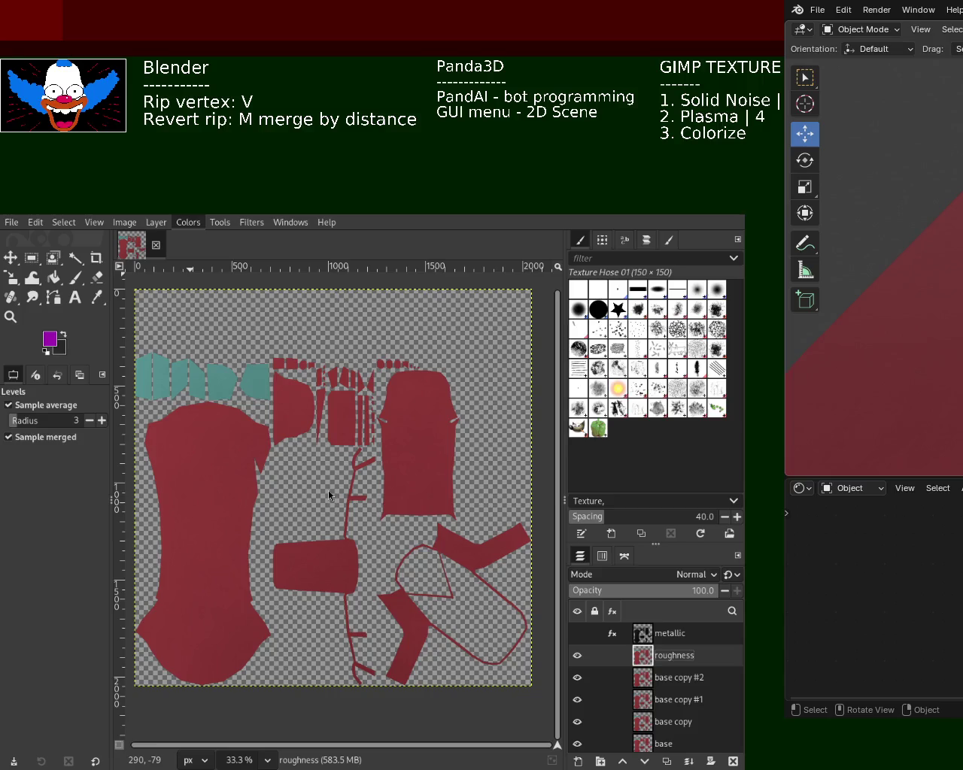
- Desaturate roughness, set its Levels white input to 138, and hide it
key(ctrl+f)
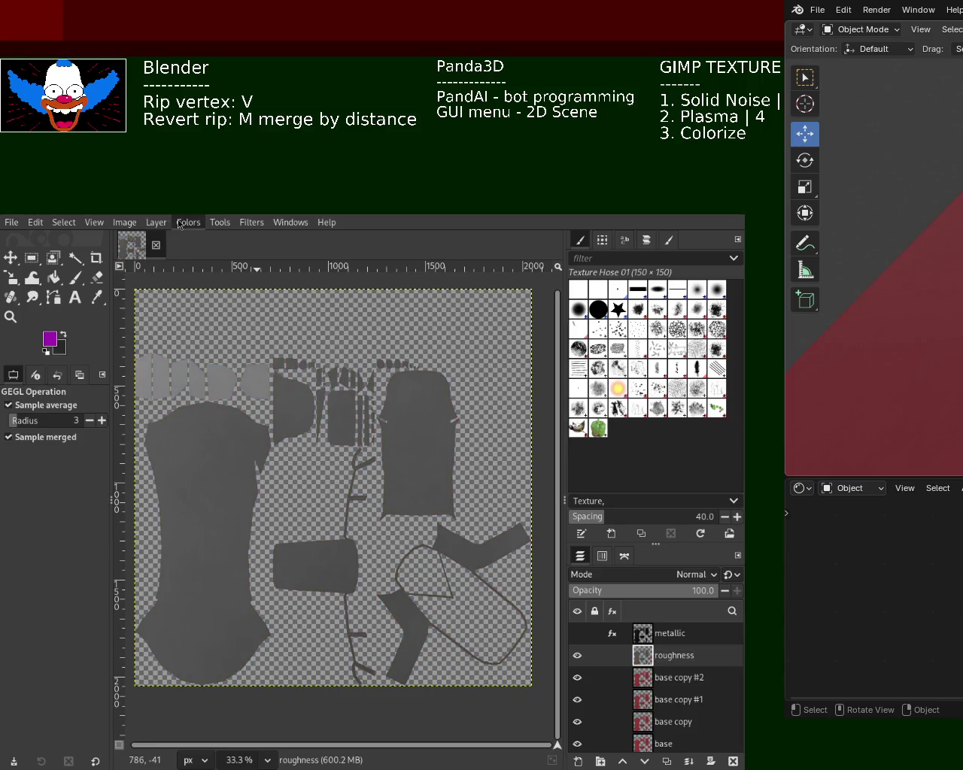
key(ctrl+l)
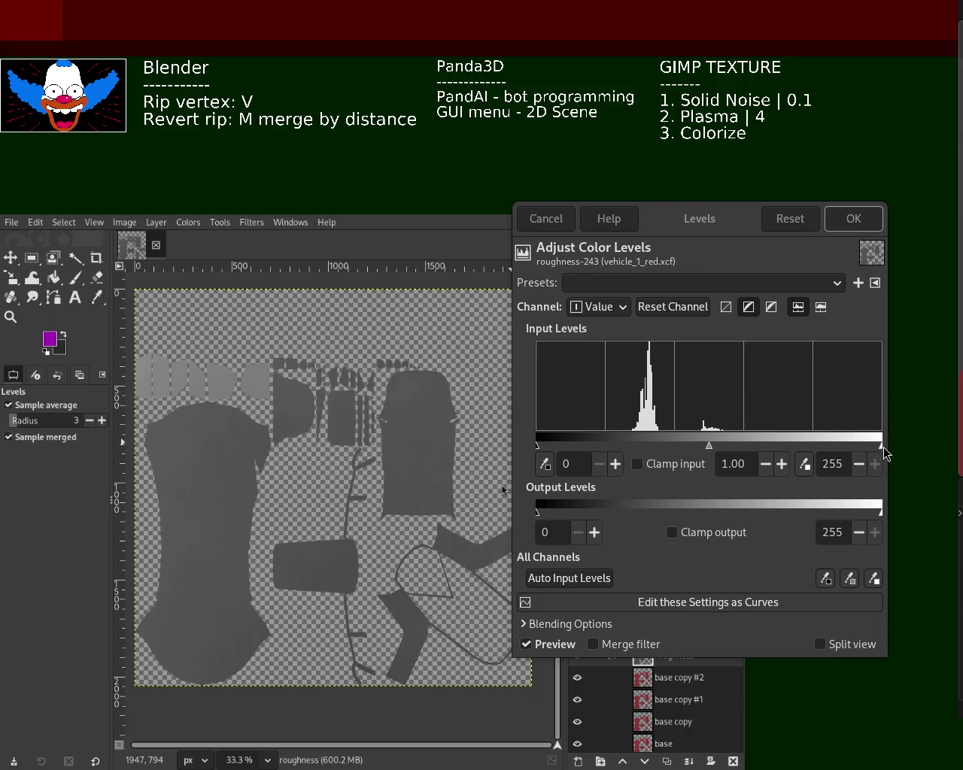
drag(881, 447, 722, 439)
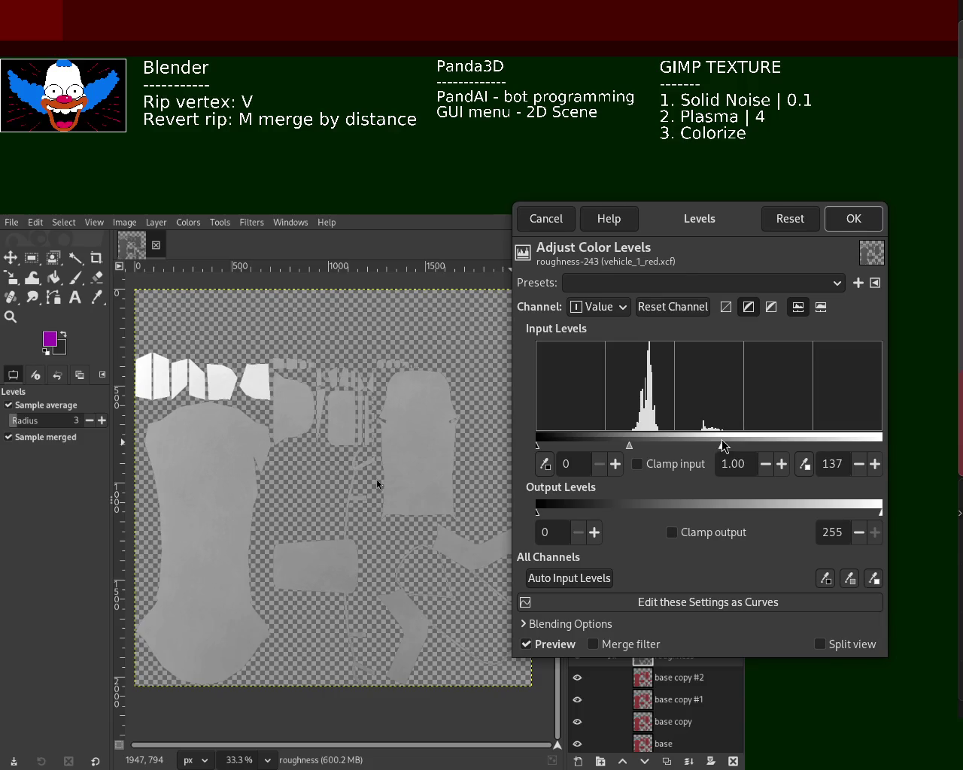
drag(721, 440, 723, 439)
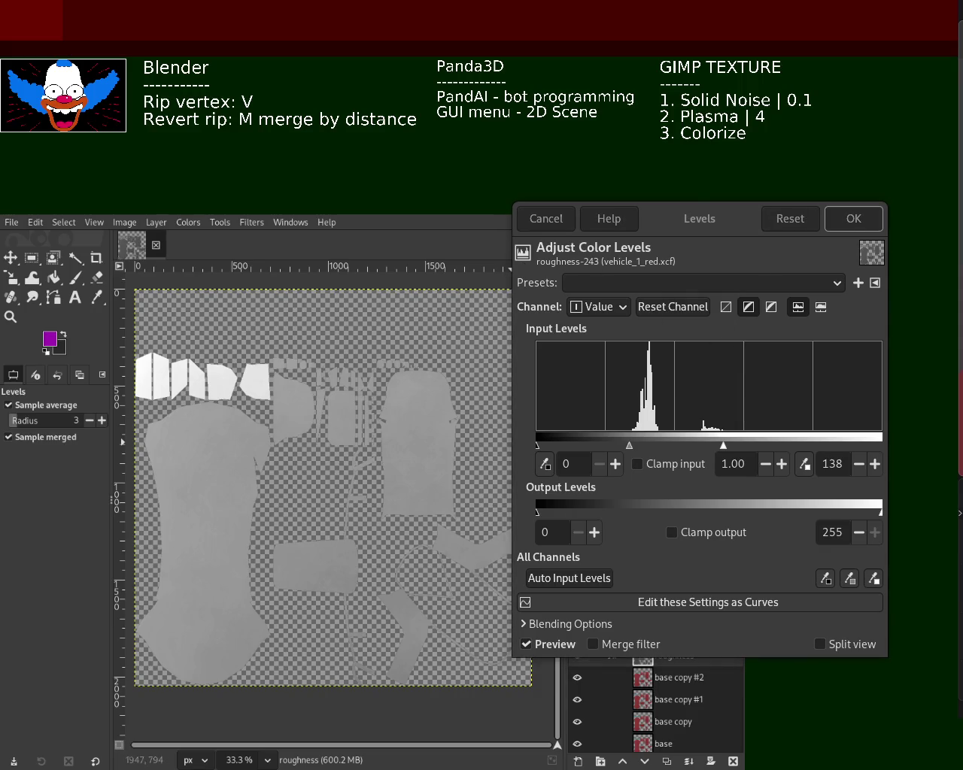
click(854, 219)
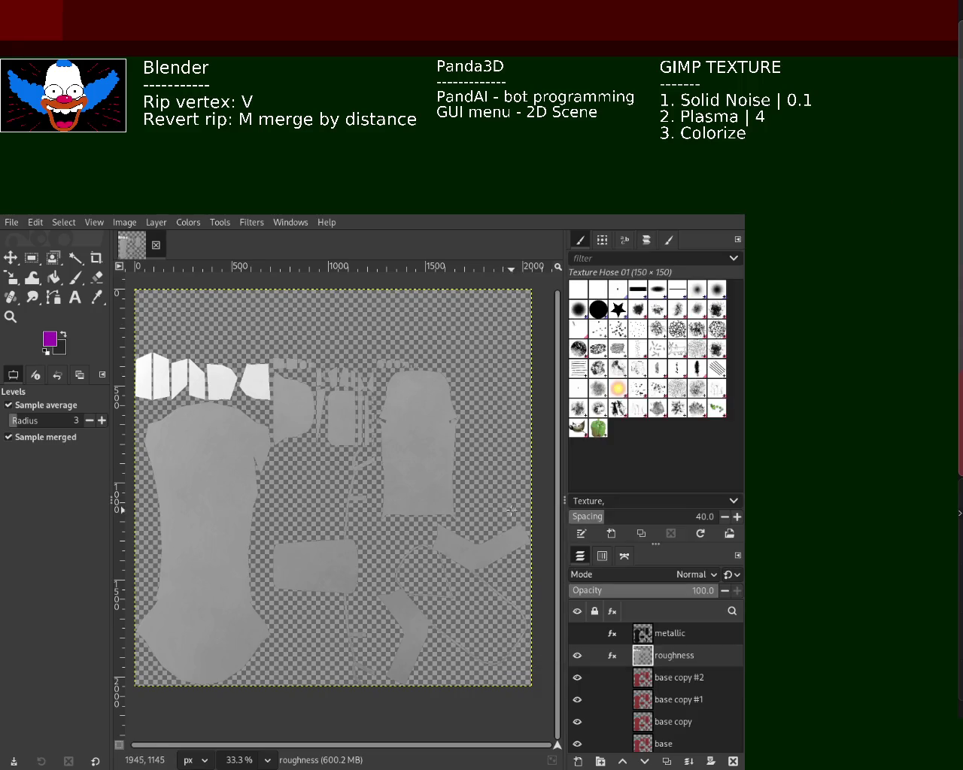
click(577, 656)
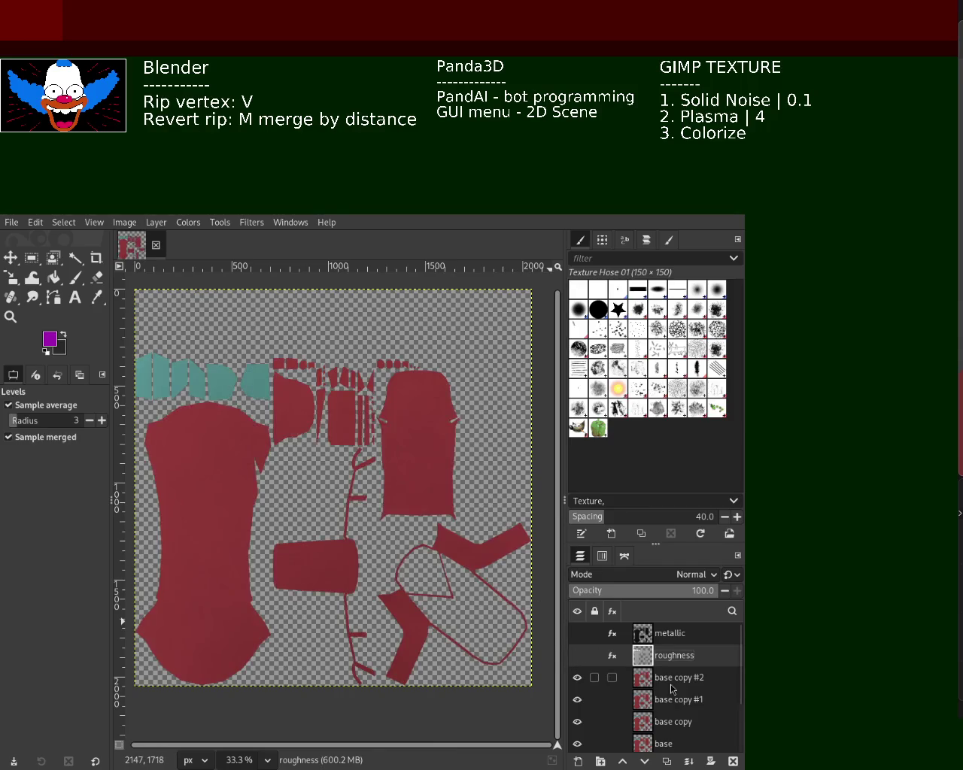
- Rename base copy #2 to AO and reapply the last colour filter to make it near-white greyscale
click(674, 681)
double_click(672, 681)
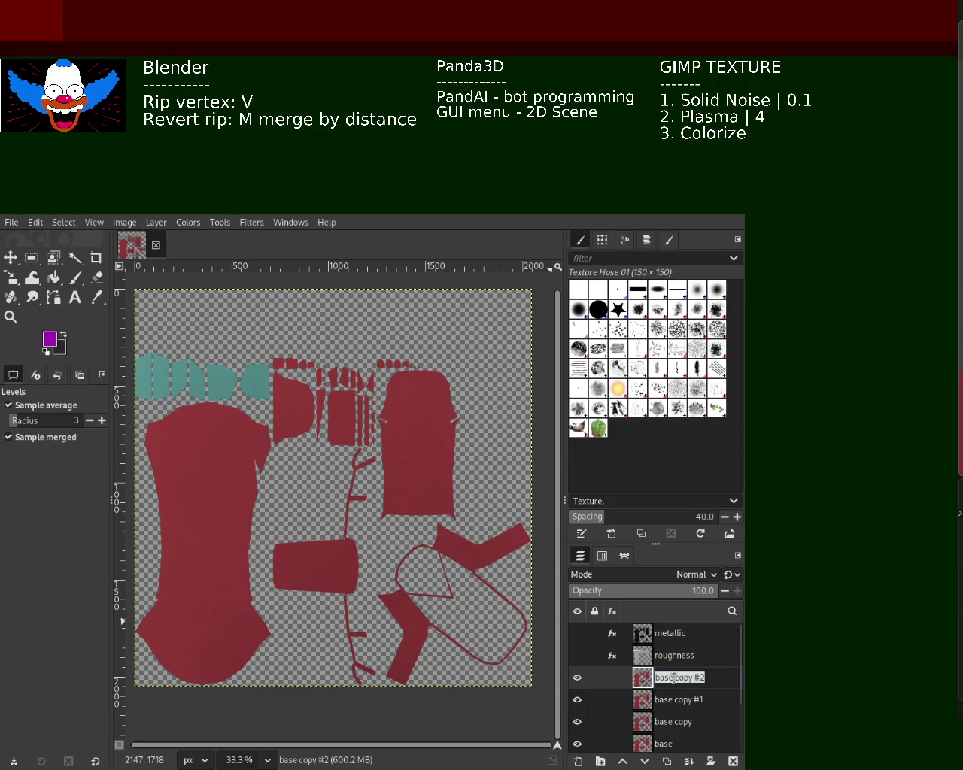
text(AO)
key(Return)
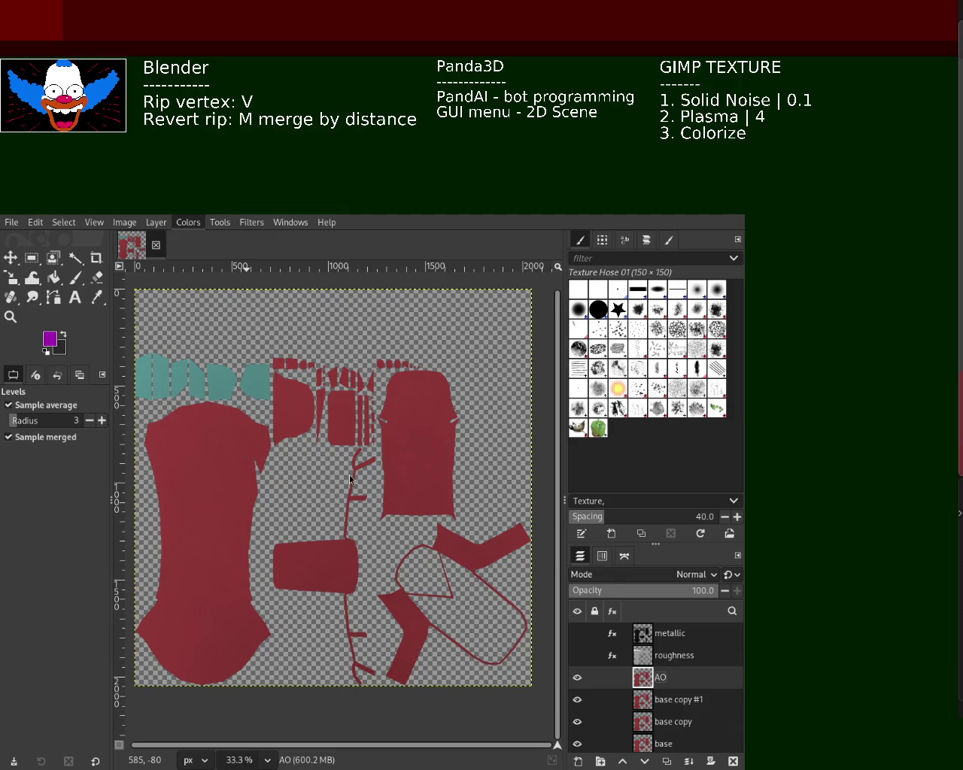
key(Return)
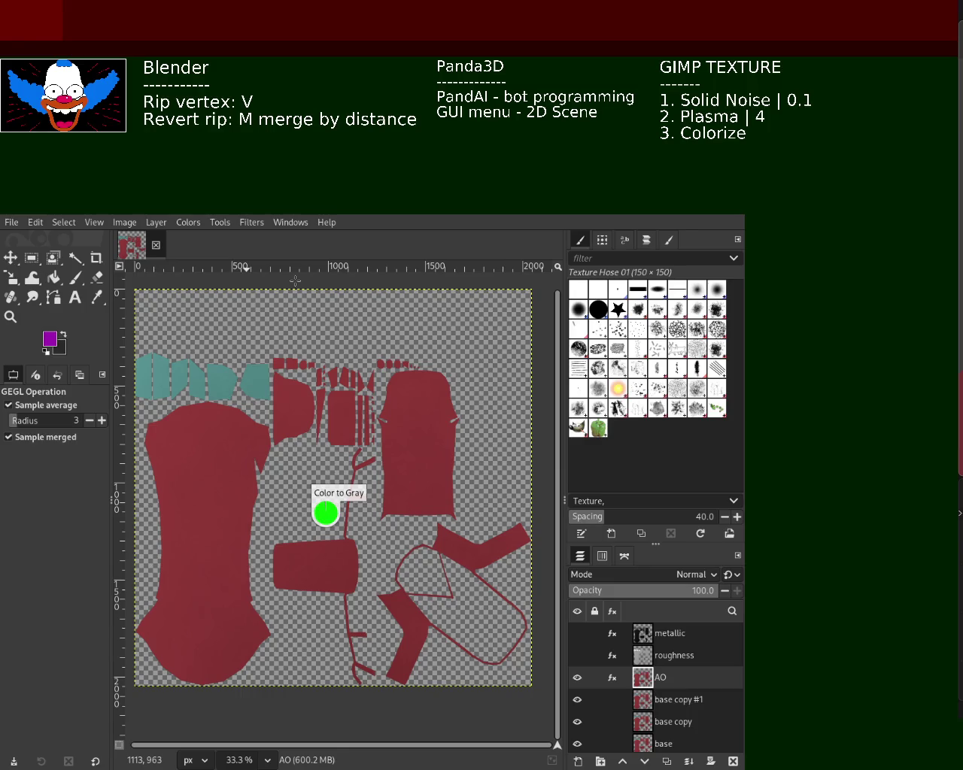
click(188, 223)
- Apply Levels to the AO layer with the input black level raised to 212
click(249, 369)
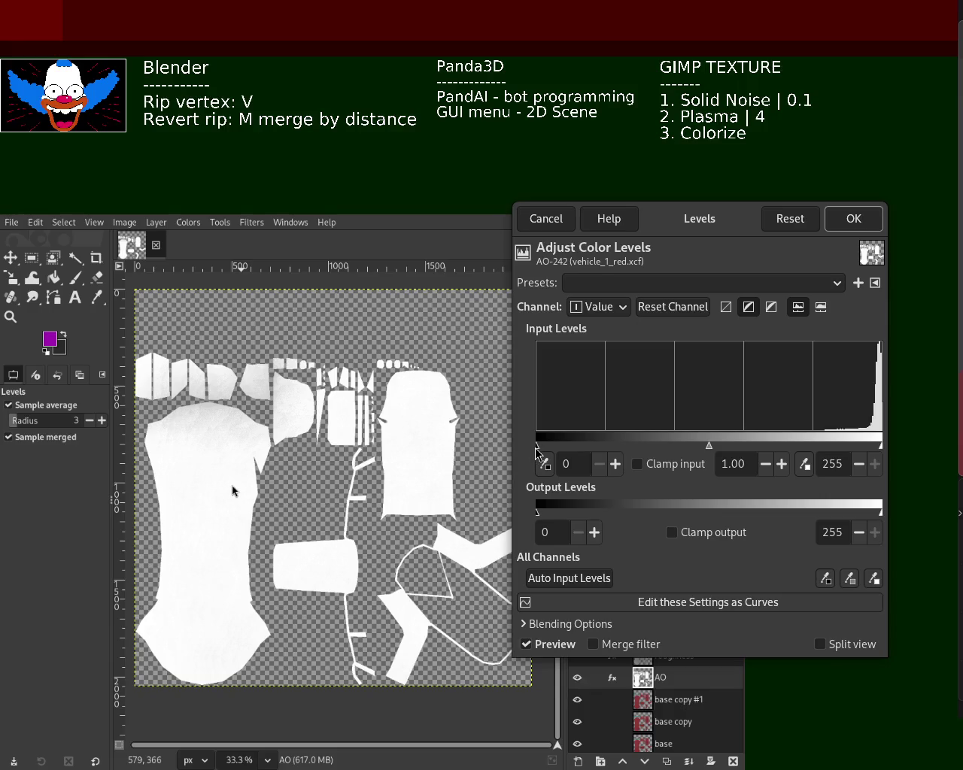
drag(537, 447, 826, 455)
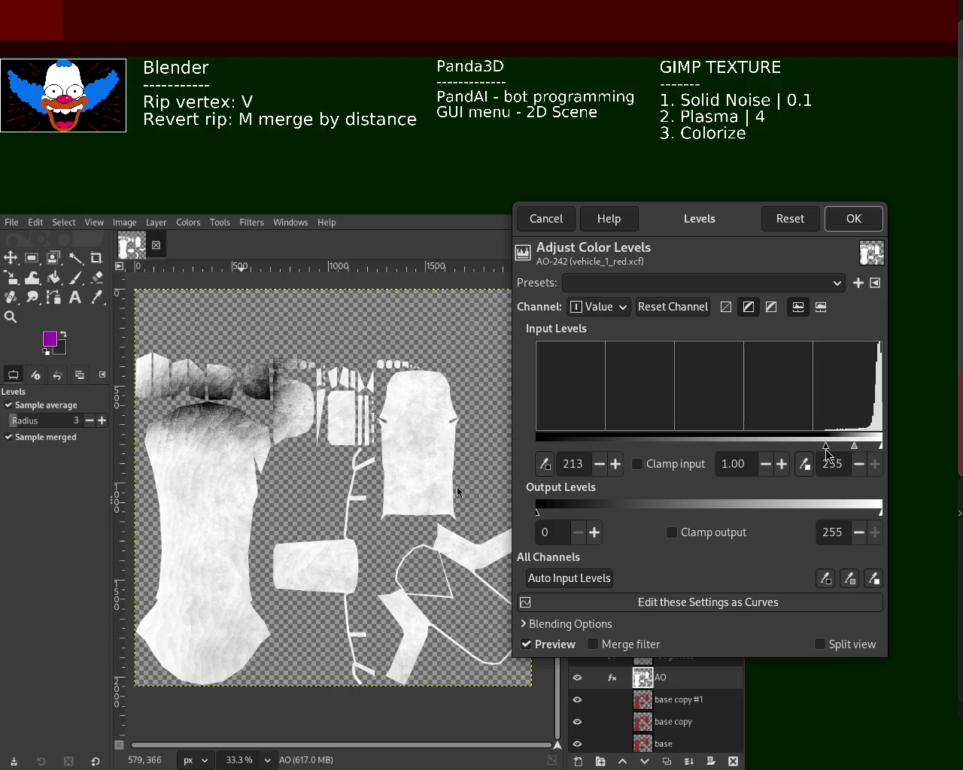
mouse_move(826, 454)
mouse_down()
mouse_move(878, 456)
mouse_move(826, 455)
mouse_up()
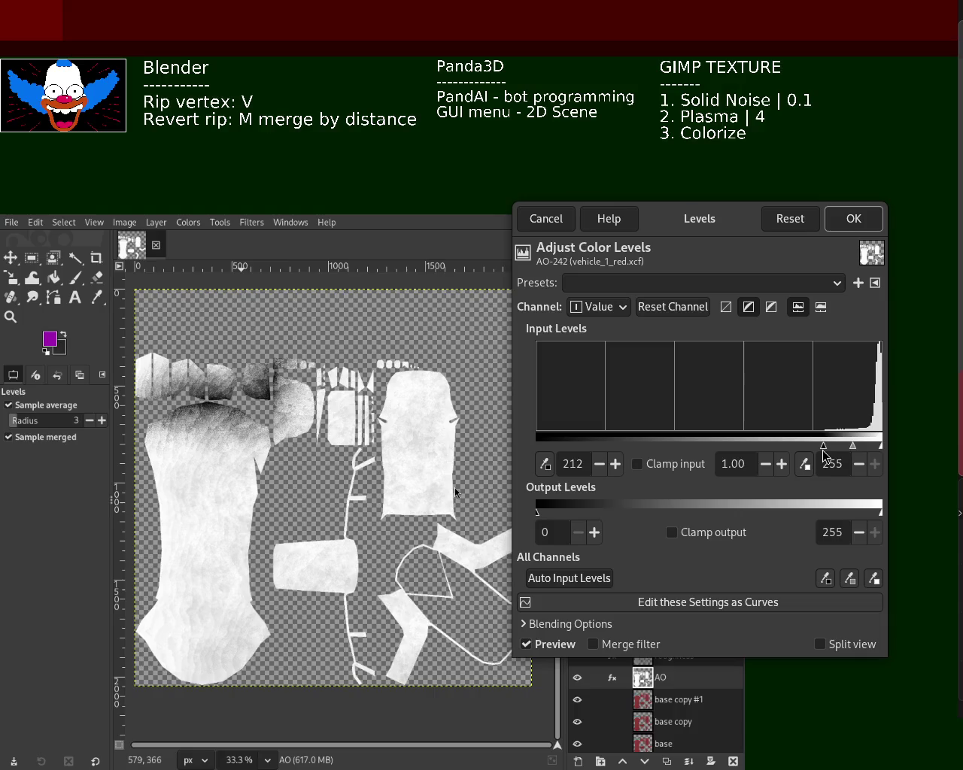
click(853, 218)
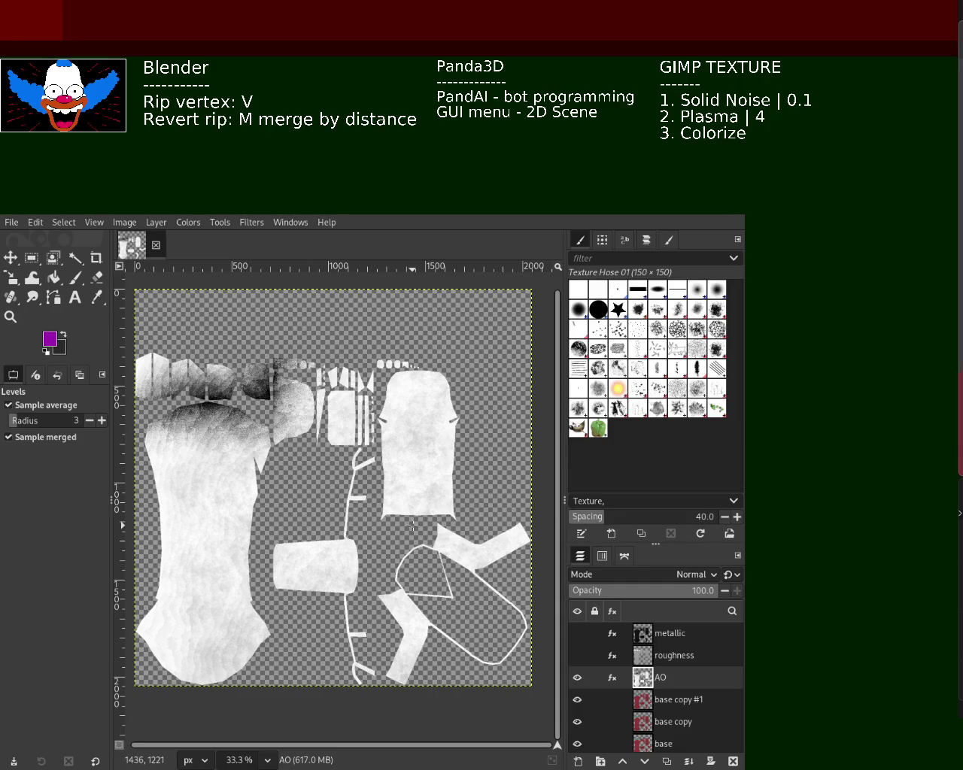
- Hide the AO layer and rename base copy #1 to 'specular'
mouse_move(677, 677)
click(576, 679)
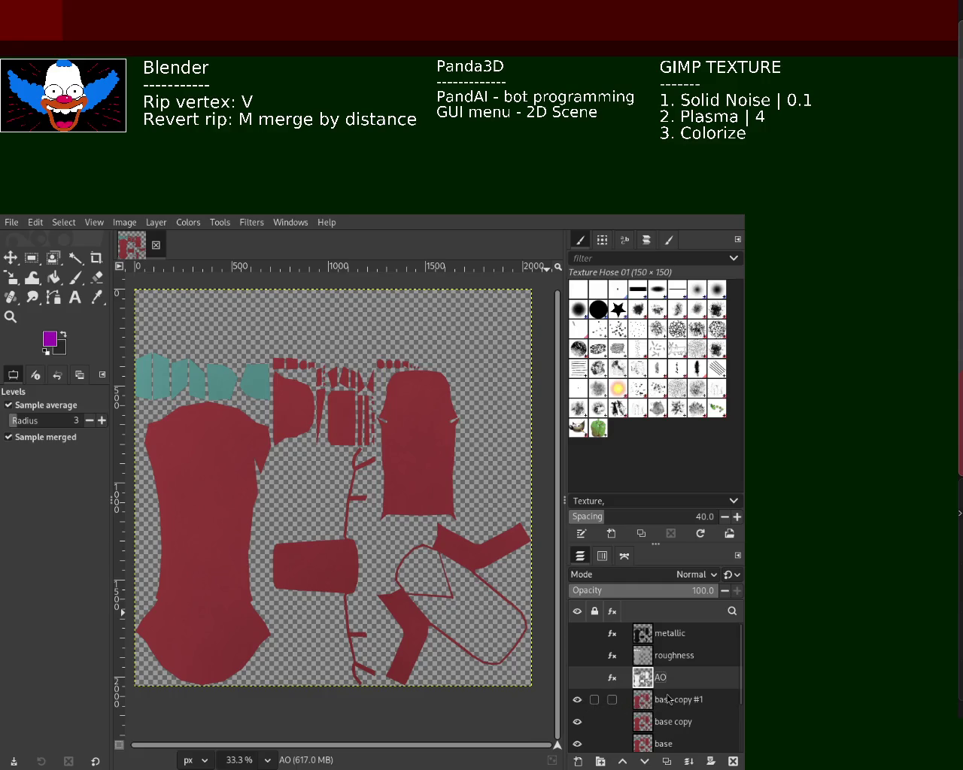
double_click(668, 700)
double_click(668, 698)
click(668, 697)
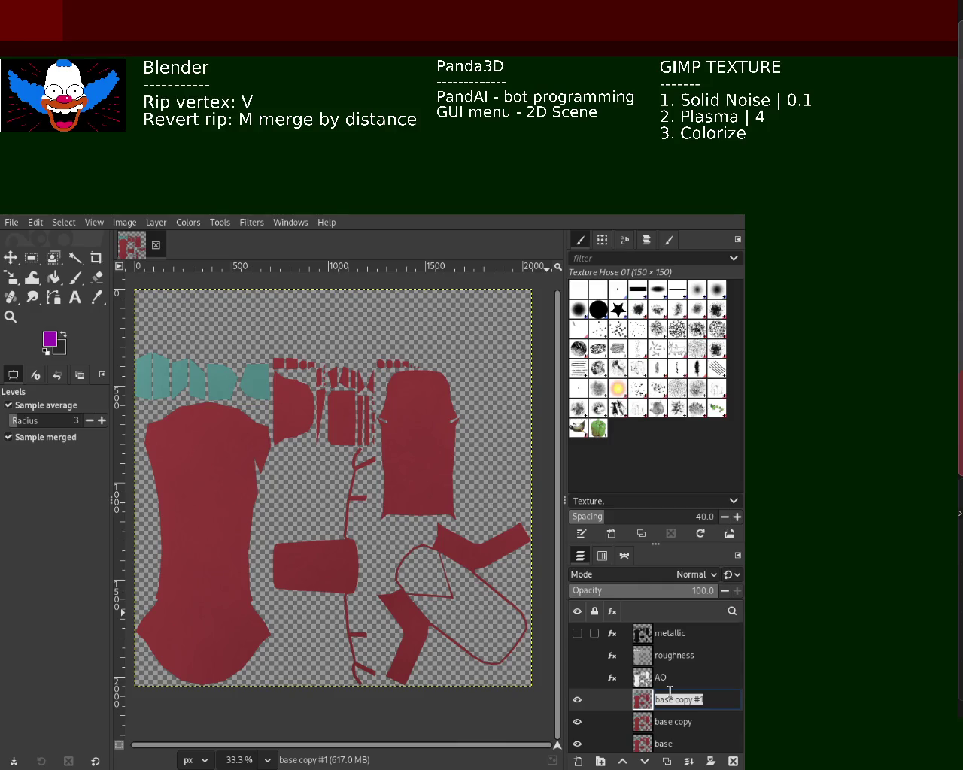
text(specular)
key(Return)
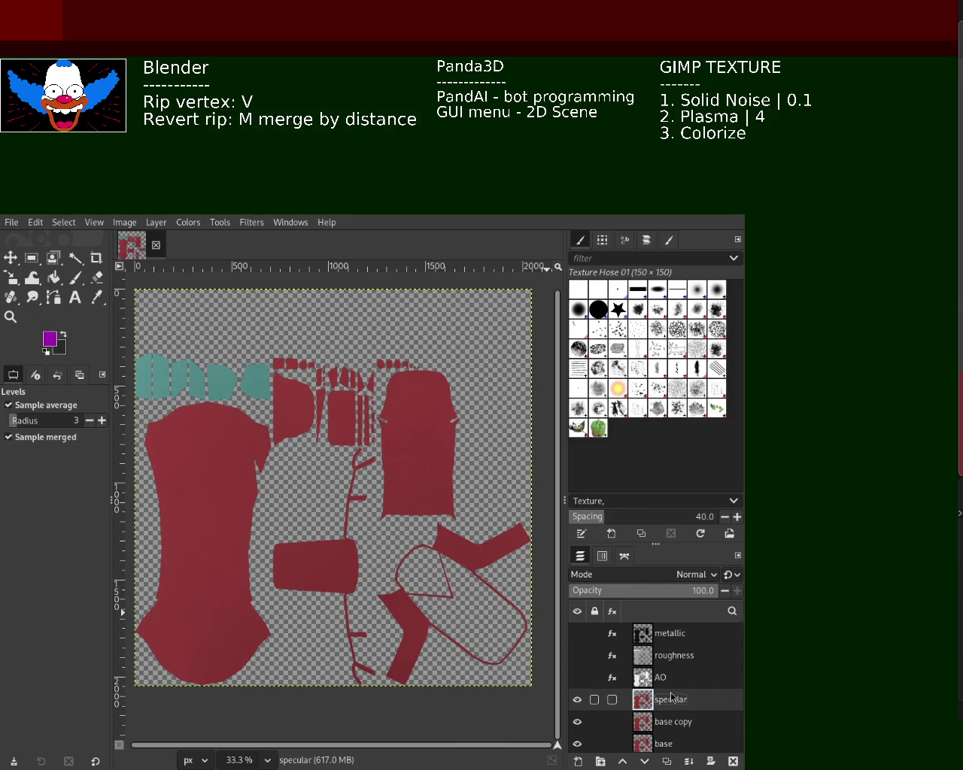
click(184, 223)
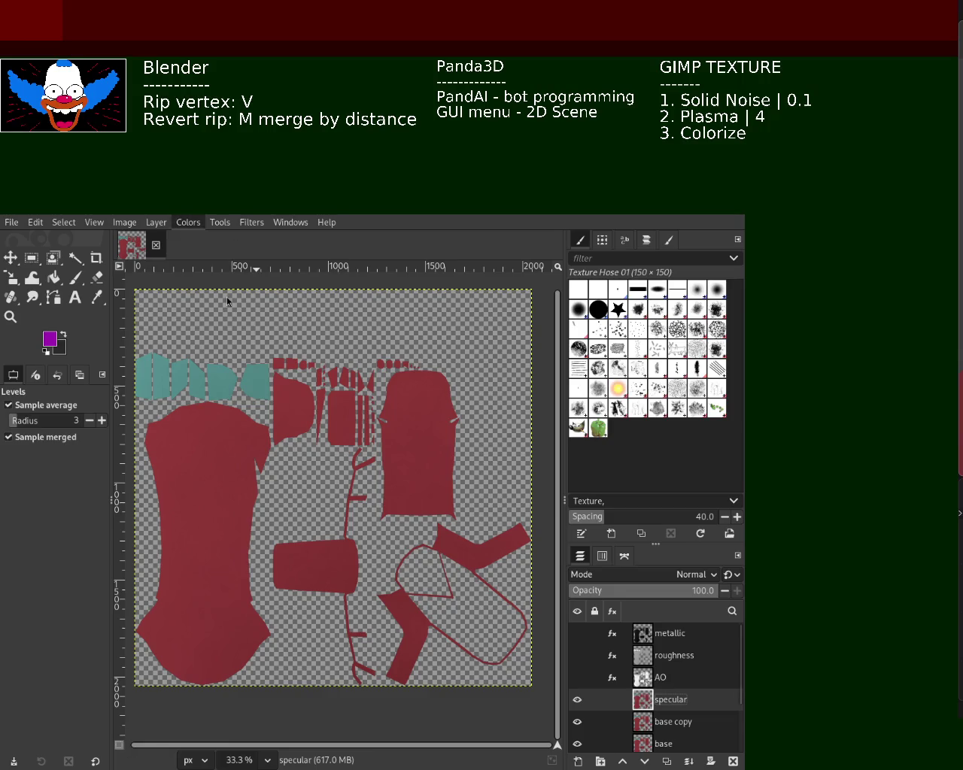
click(319, 494)
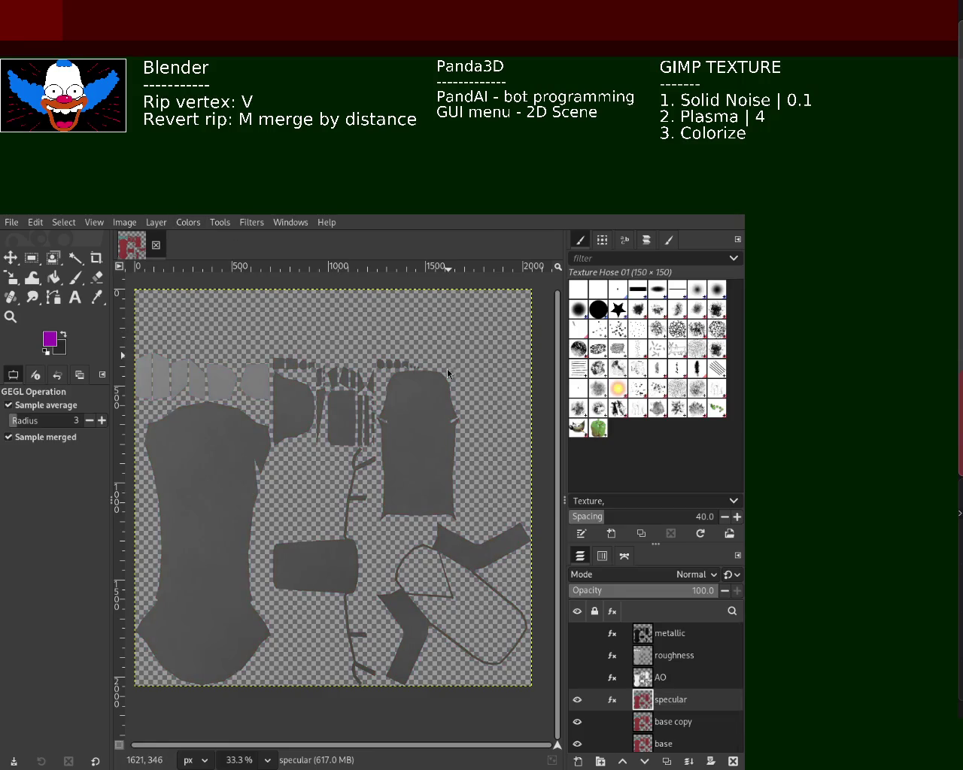
click(186, 230)
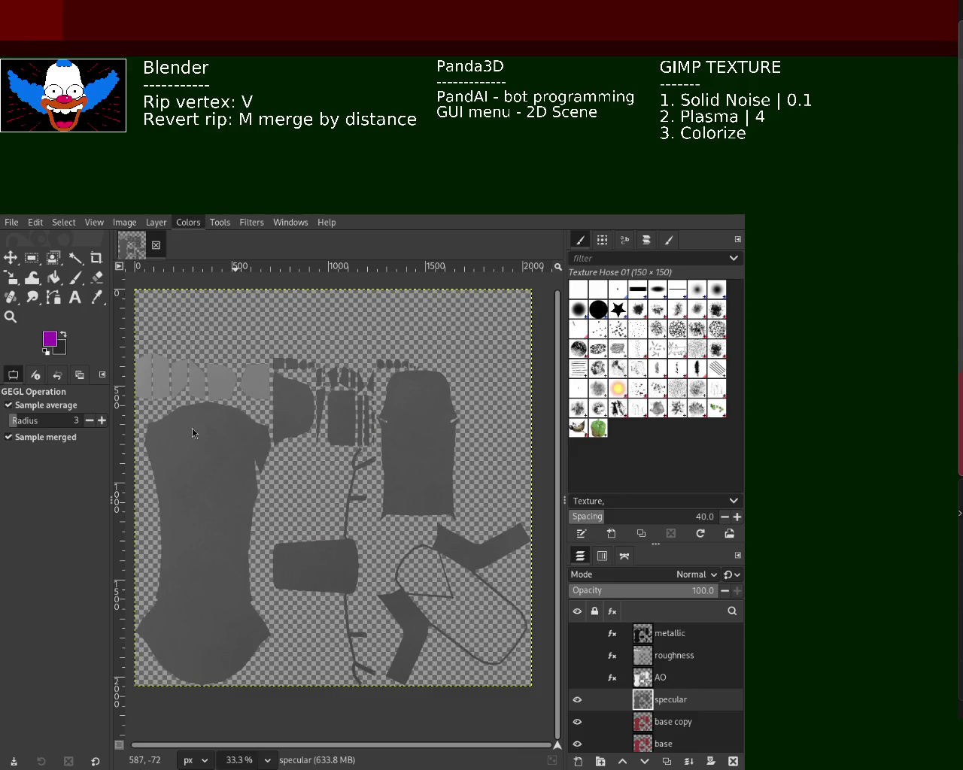
click(237, 377)
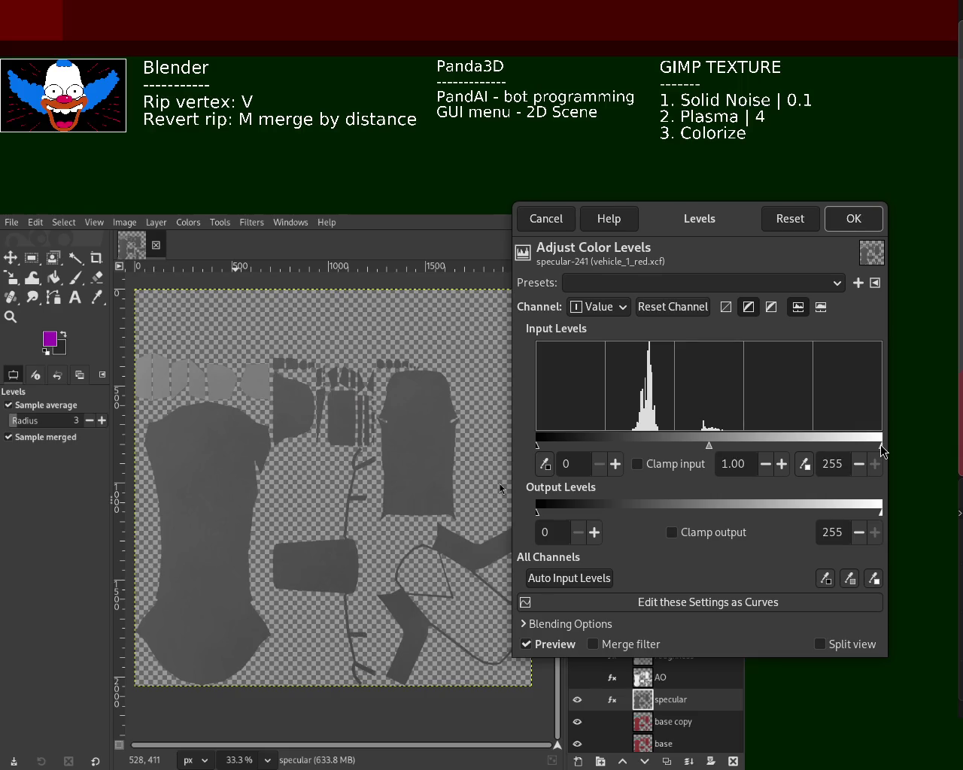
click(546, 218)
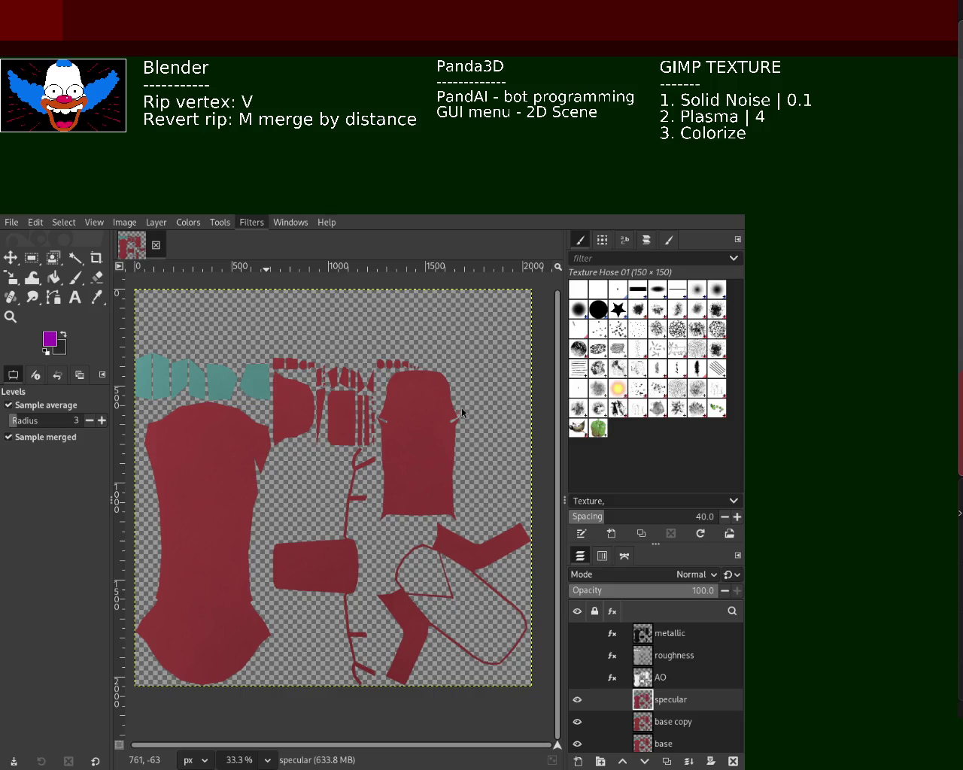
key(ctrl+f)
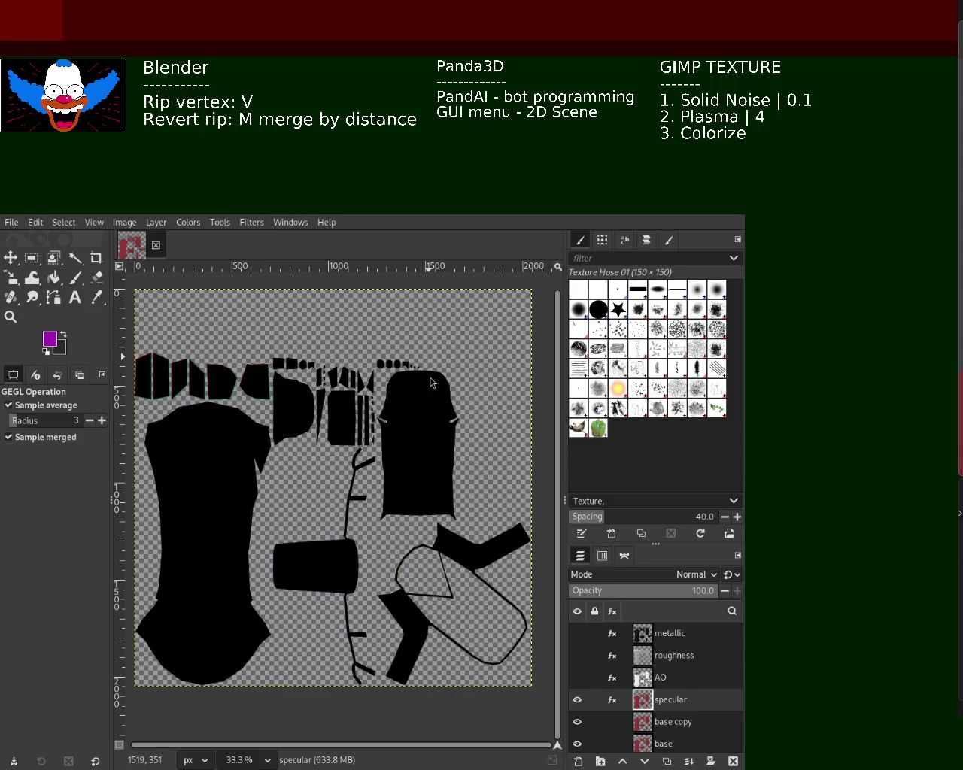
- Apply the Brightness-Contrast darkening so the specular layer becomes solid black UV shapes
click(189, 222)
click(257, 351)
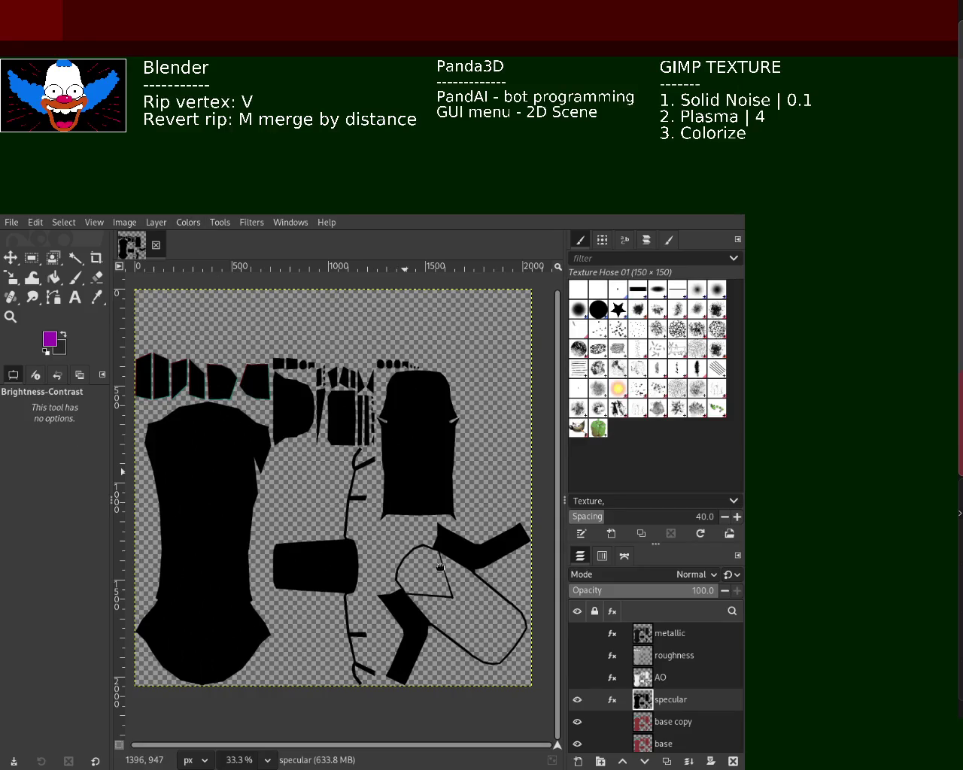
mouse_move(647, 722)
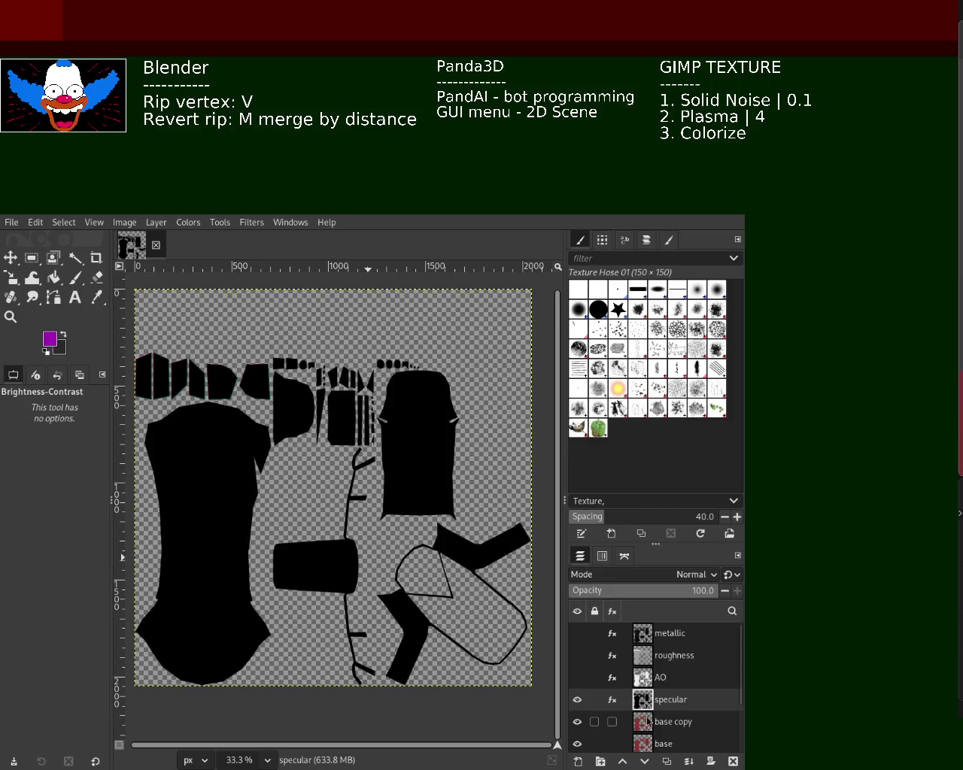
double_click(678, 722)
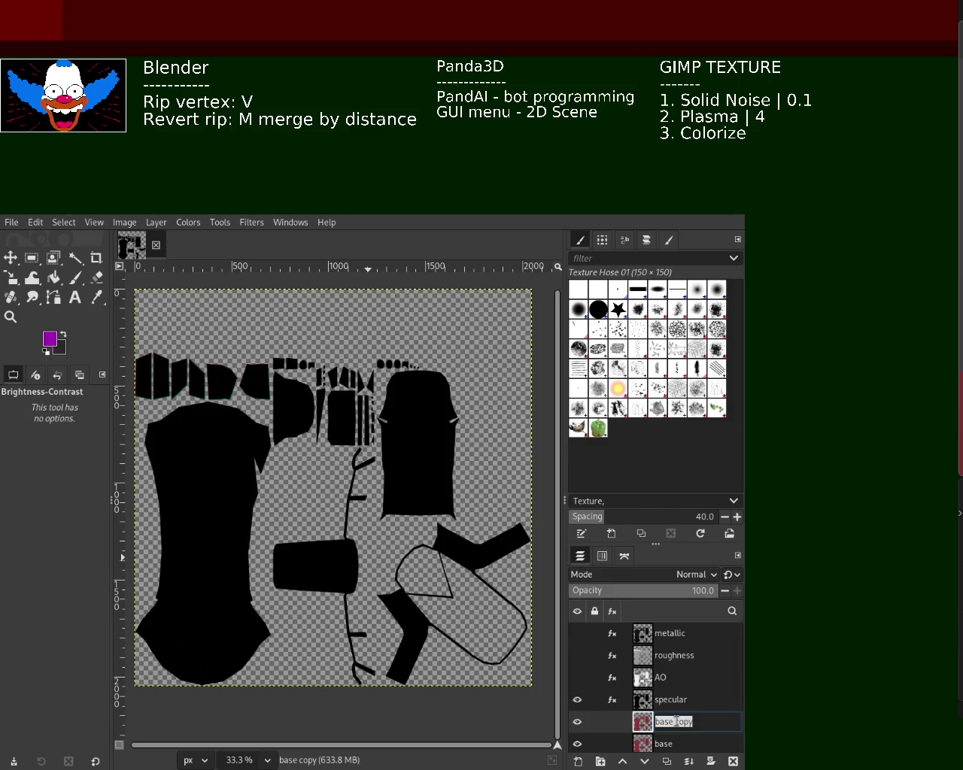
- Name the layer 'normal', recolour it lavender-blue with the repeated filter, and hide specular and normal
text(nor)
key(Return)
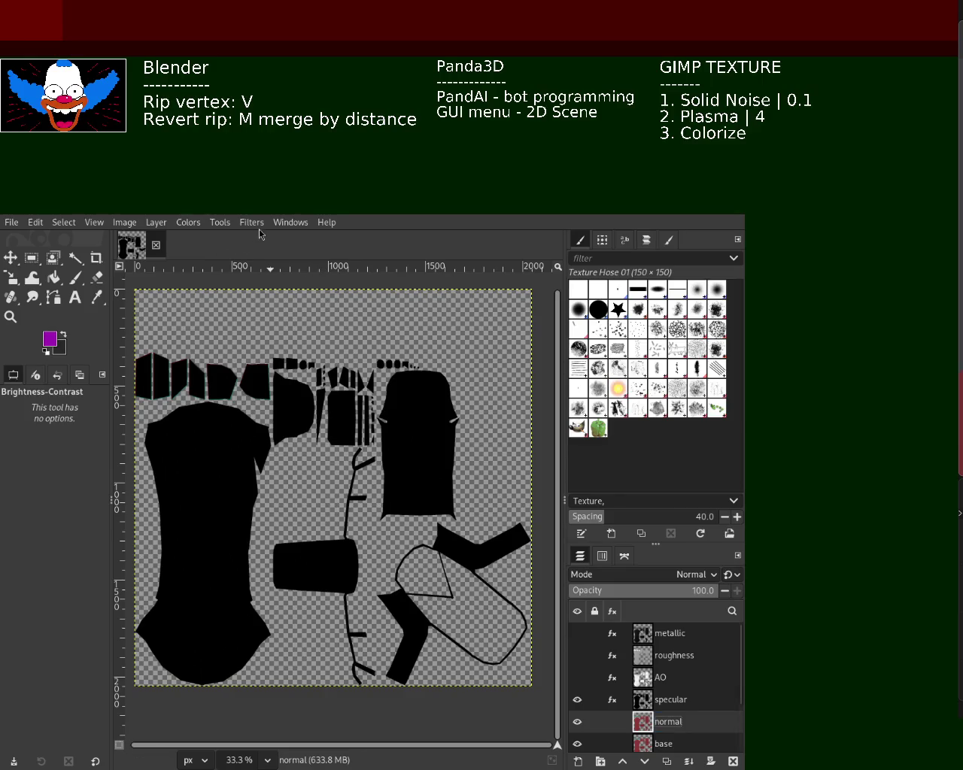
click(577, 700)
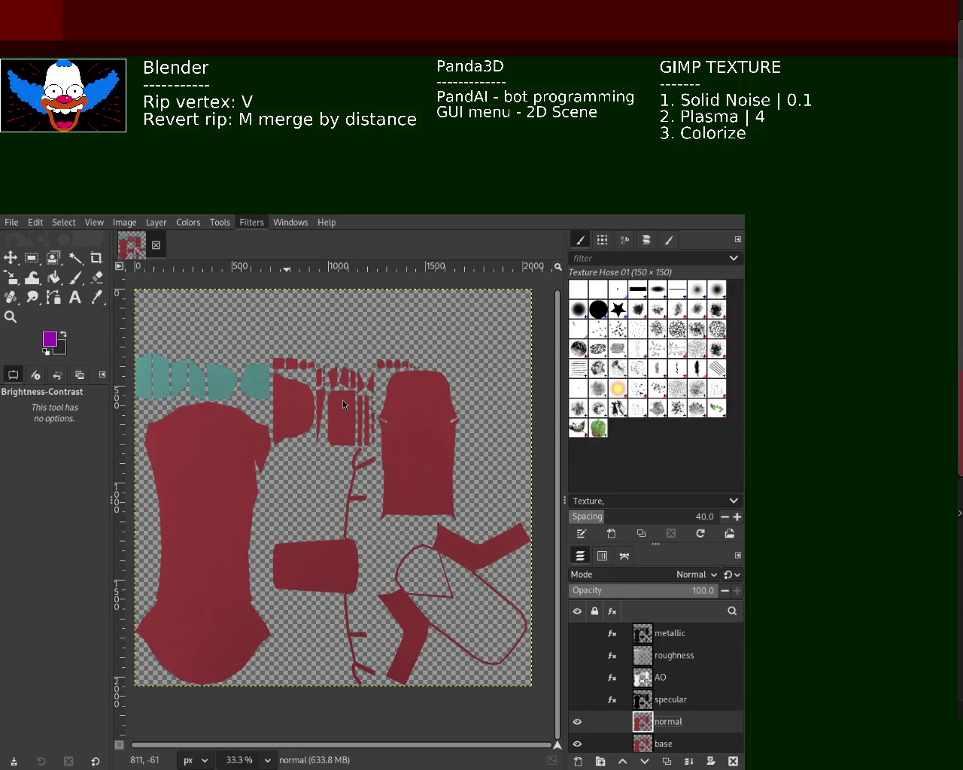
key(ctrl+f)
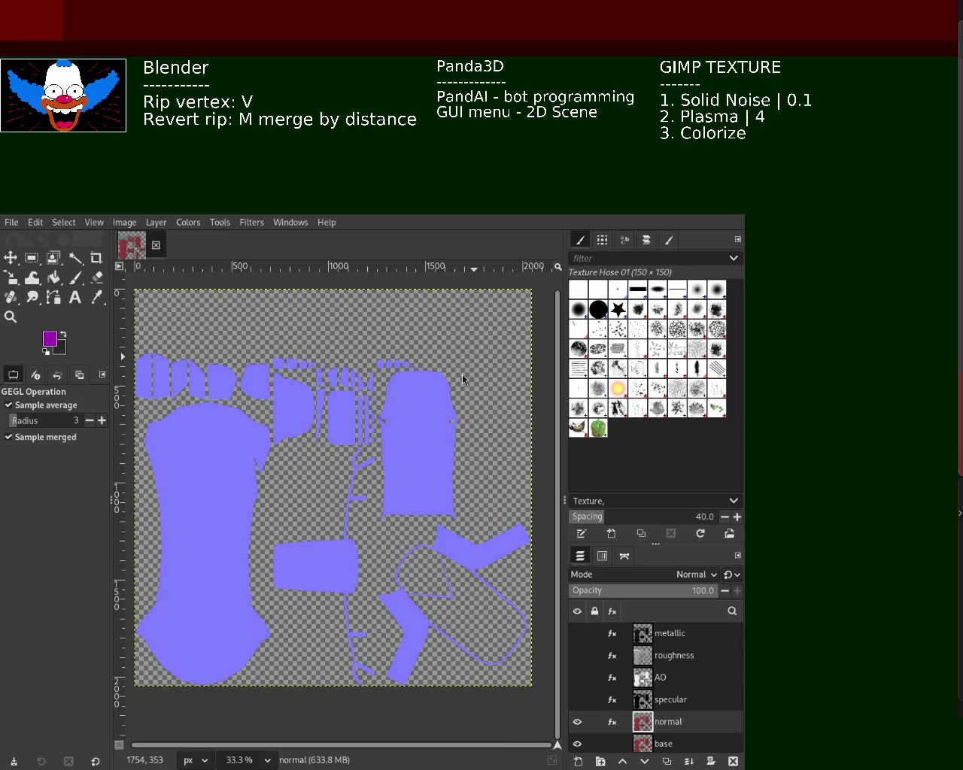
click(577, 724)
mouse_move(594, 633)
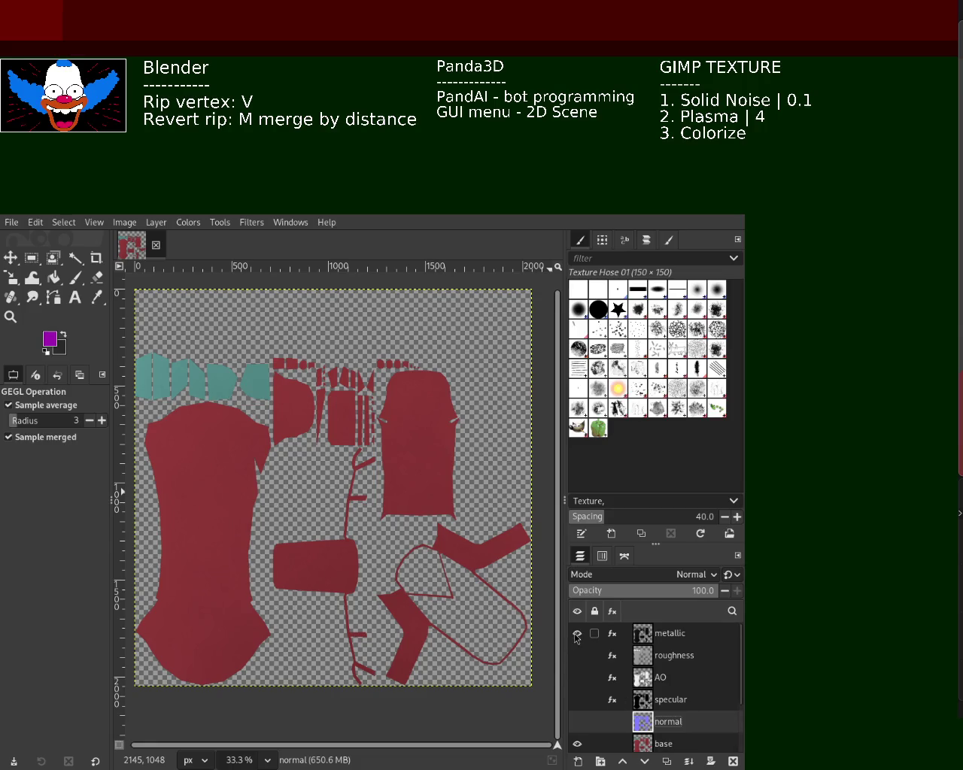
- Make the metallic, roughness, AO, specular and normal layers all visible
click(577, 634)
click(577, 655)
click(578, 678)
click(577, 700)
click(577, 722)
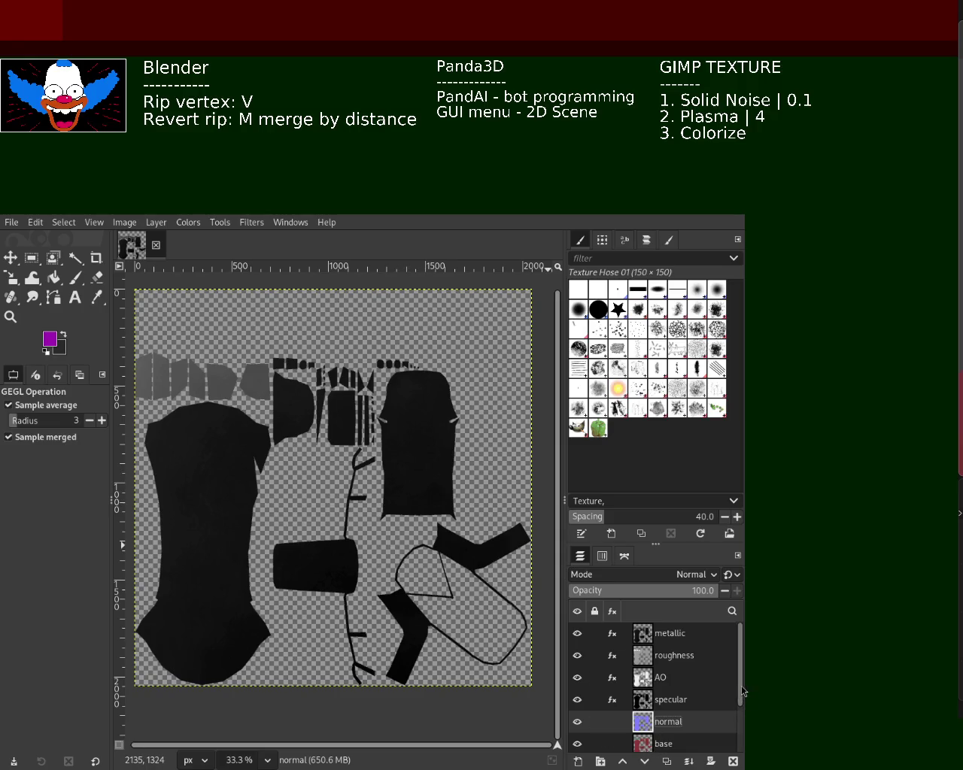
scroll(742, 745, down, 3)
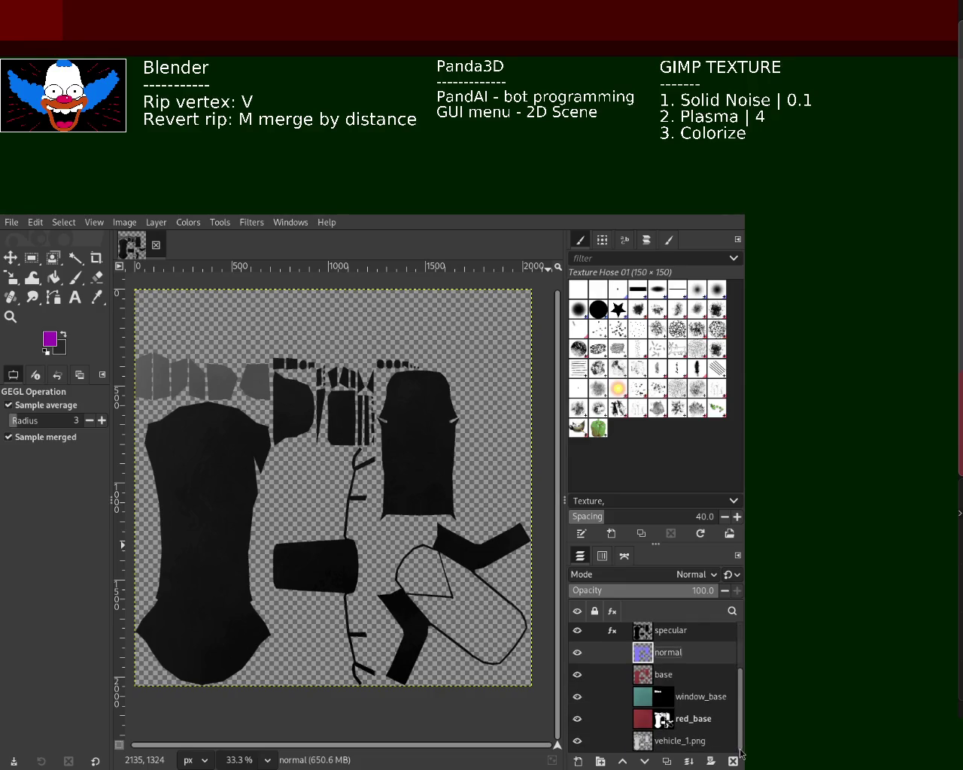
scroll(741, 692, up, 3)
- Export the metallic texture, then hide metallic and export the roughness texture
click(665, 644)
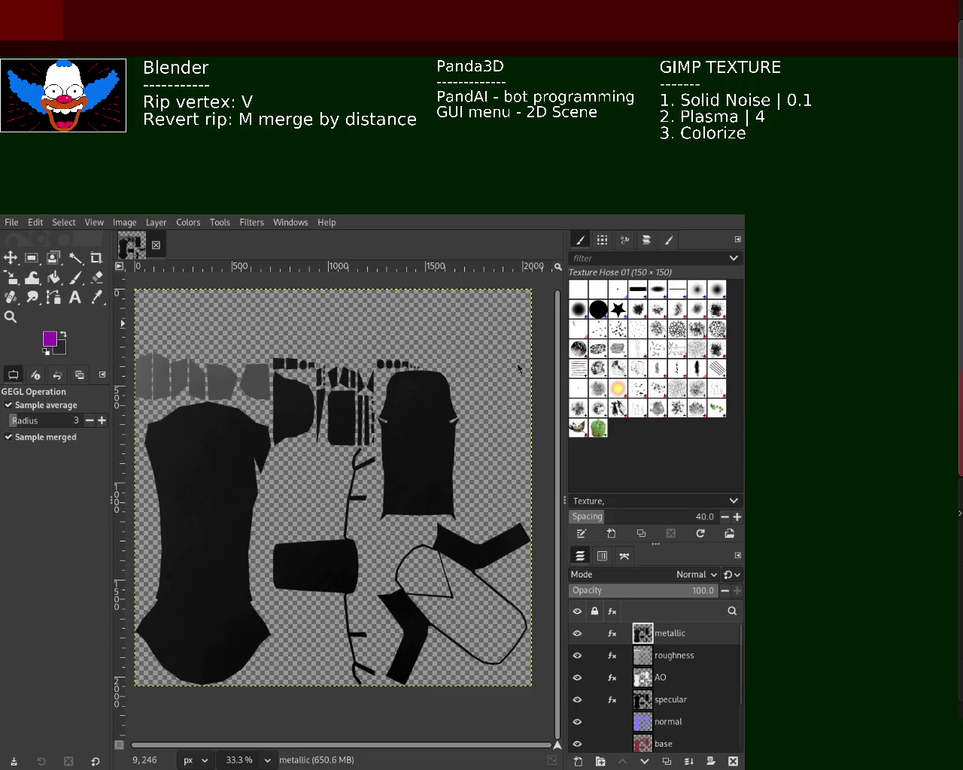
key(ctrl+e)
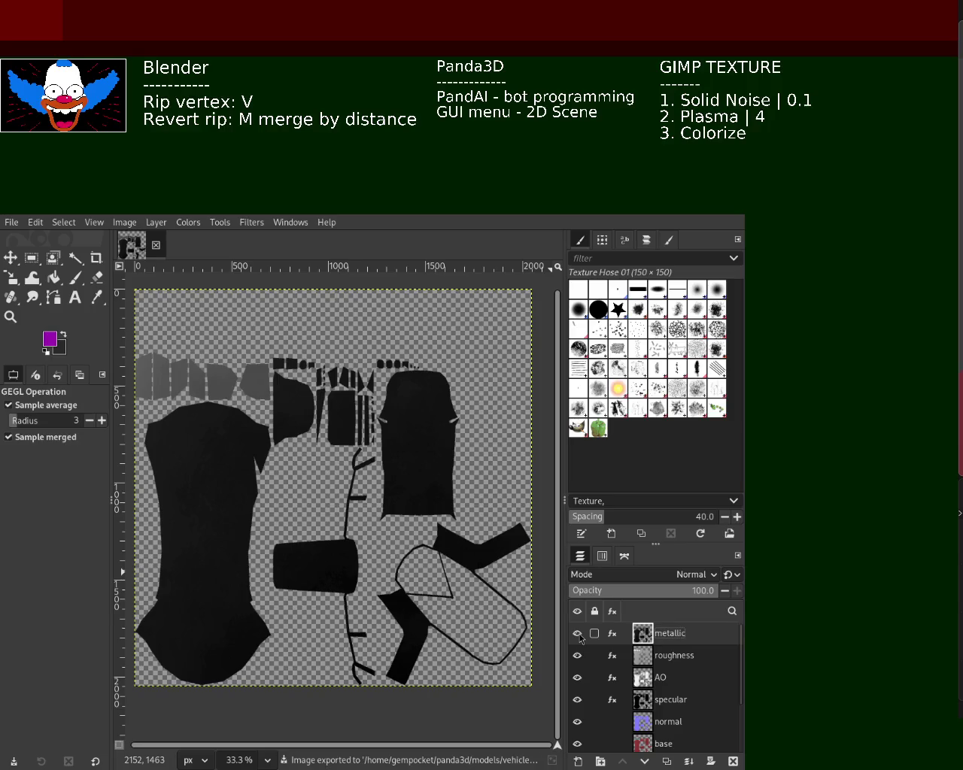
click(578, 635)
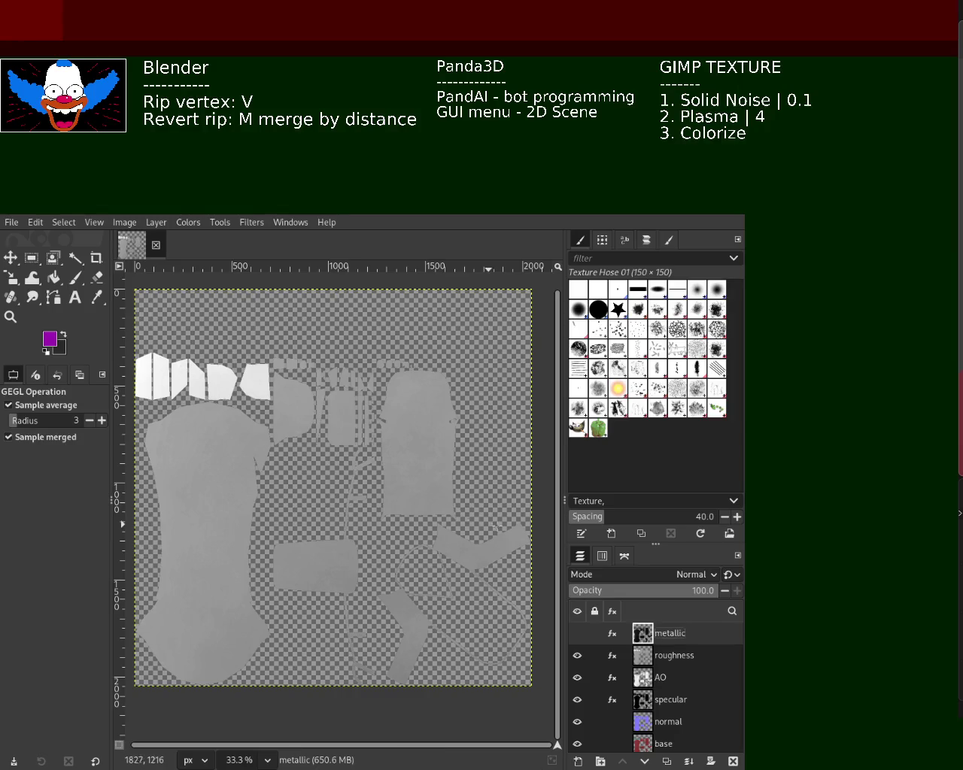
key(ctrl+e)
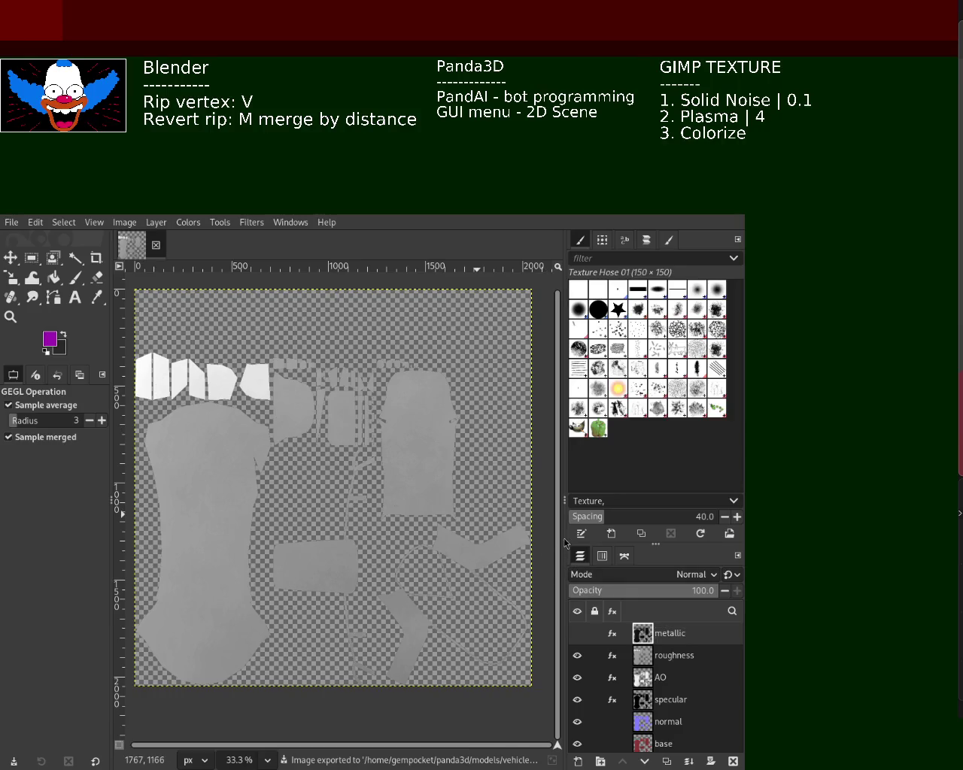
- Hide roughness, AO and specular in turn, exporting the AO, specular and normal-map textures
click(577, 656)
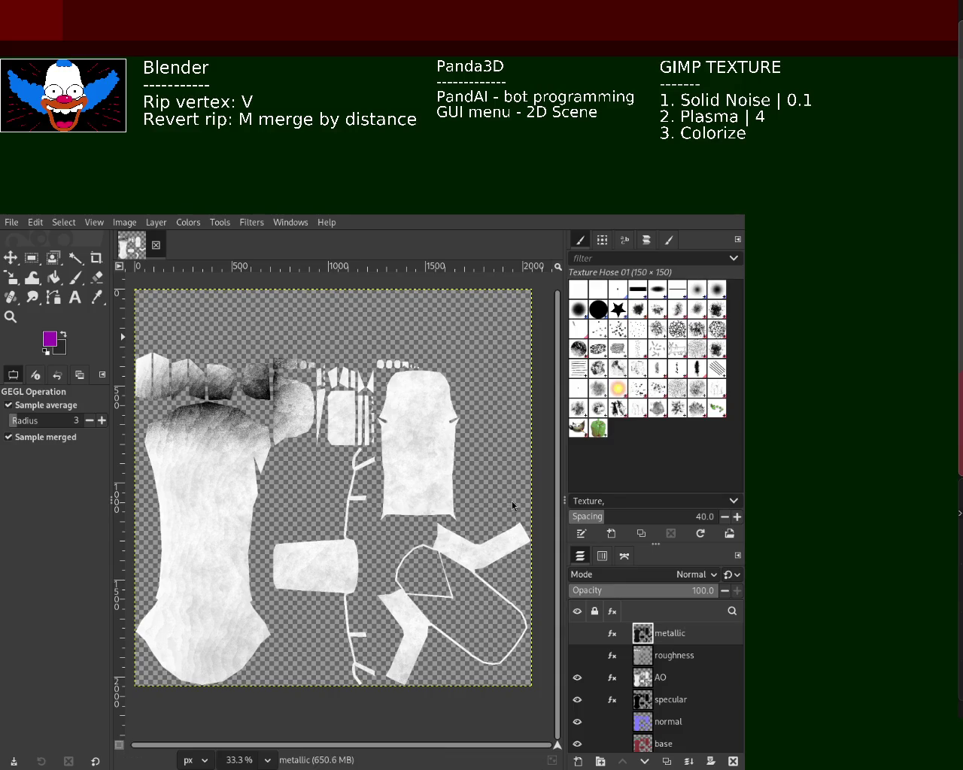
key(ctrl+e)
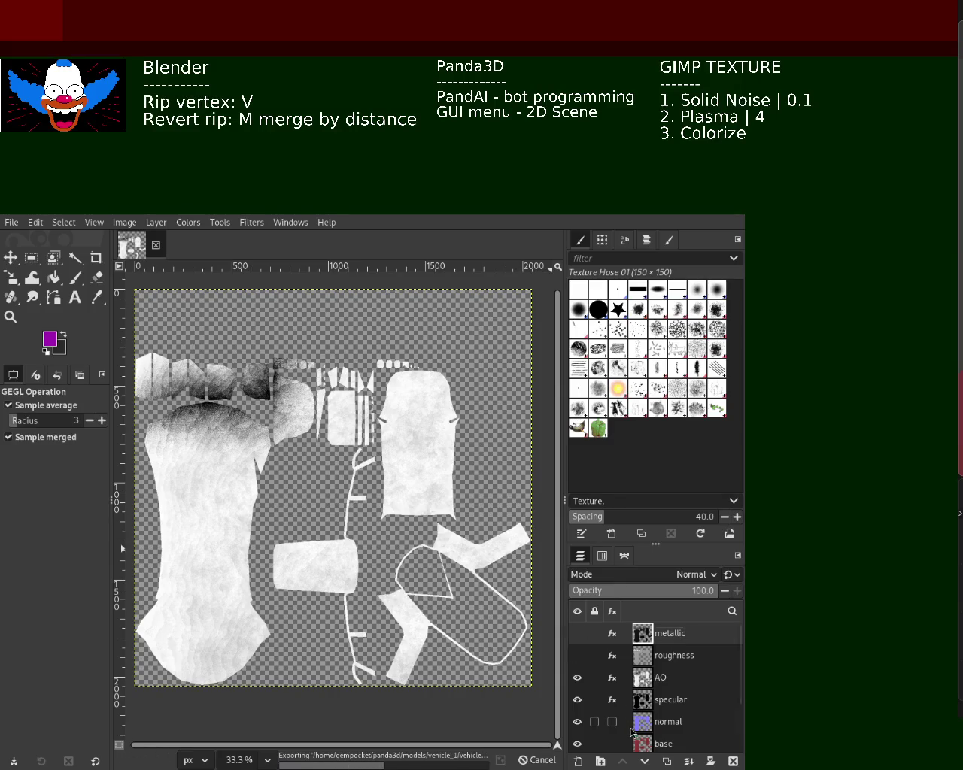
click(577, 680)
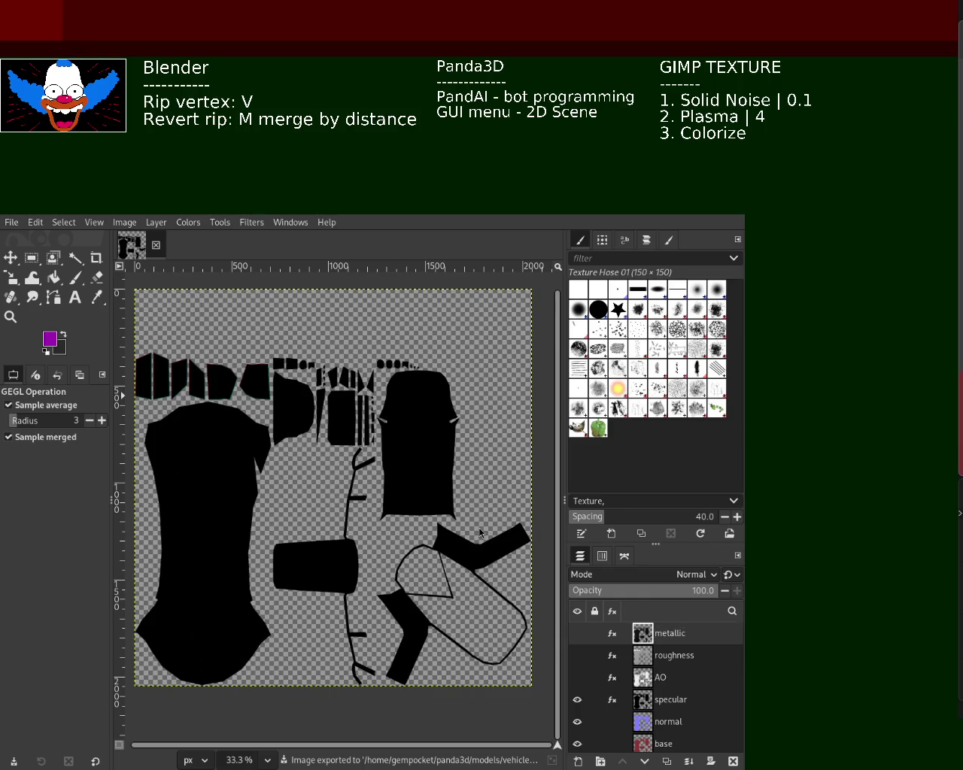
key(ctrl+e)
click(577, 700)
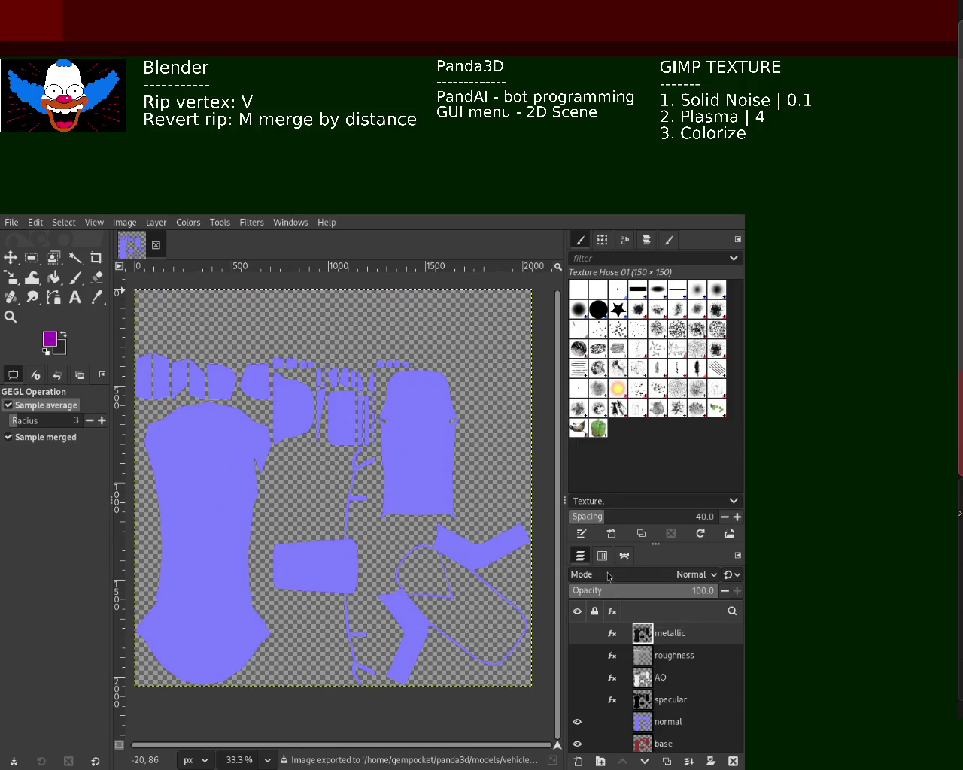
key(ctrl+e)
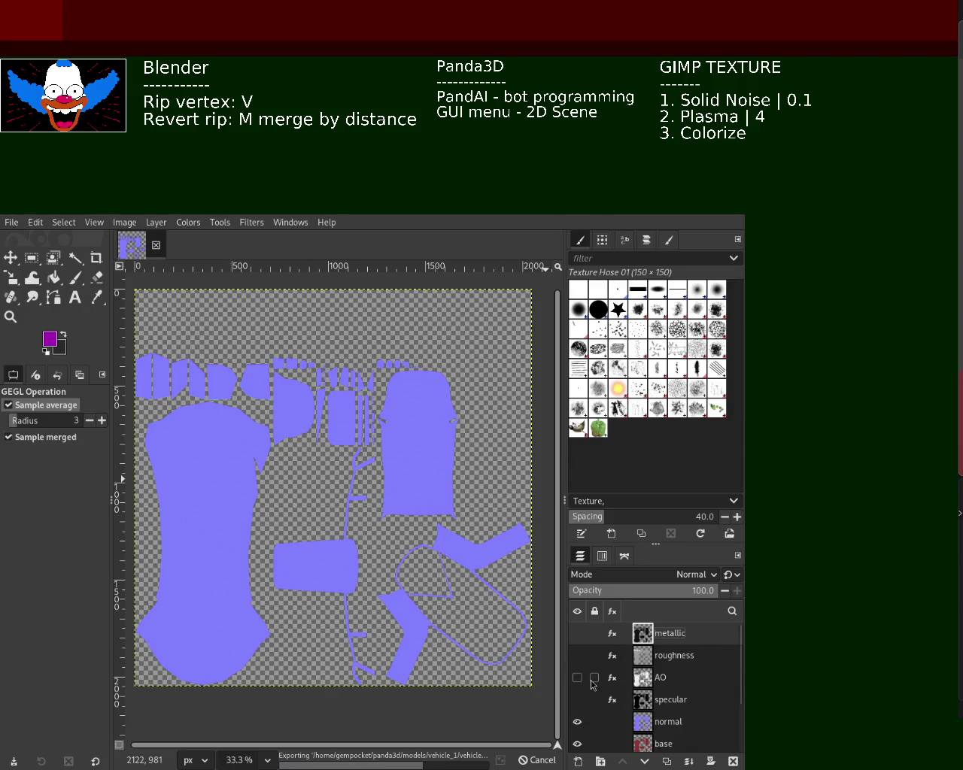
- Hide the normal layer and export the red-and-teal base texture
click(577, 724)
scroll(701, 703, down, 2)
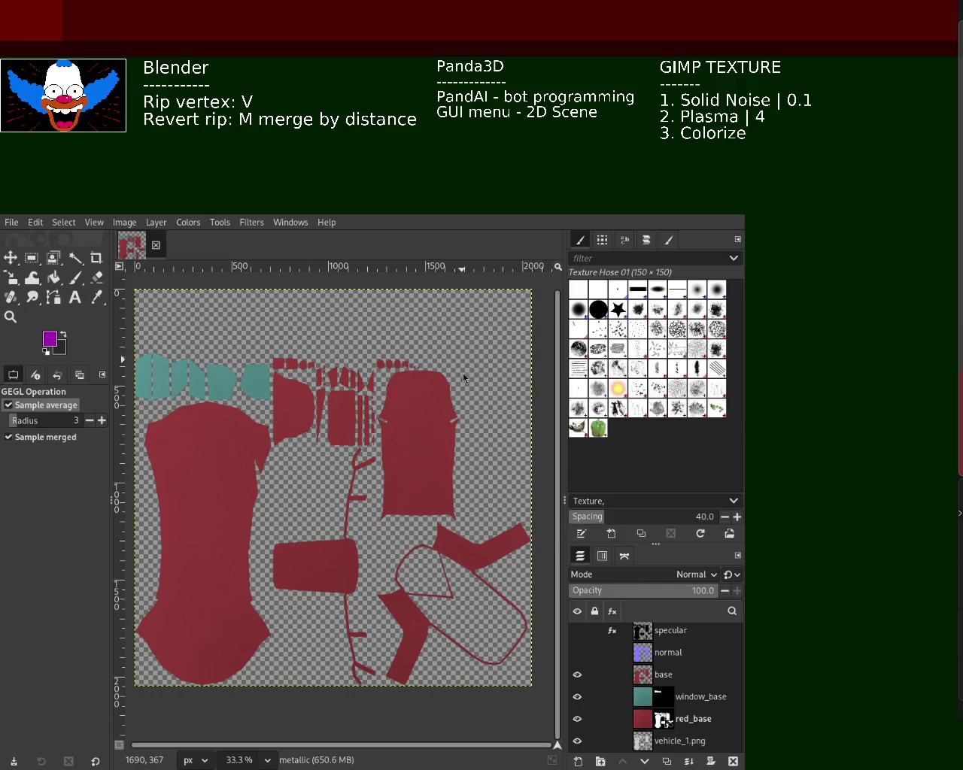
key(ctrl+e)
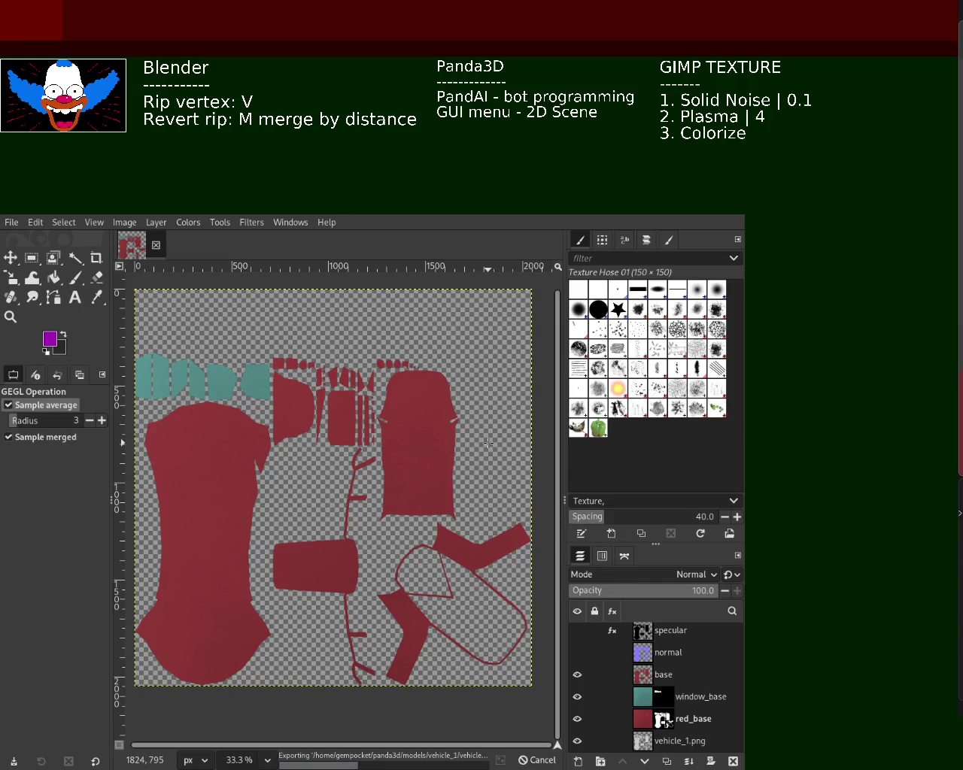
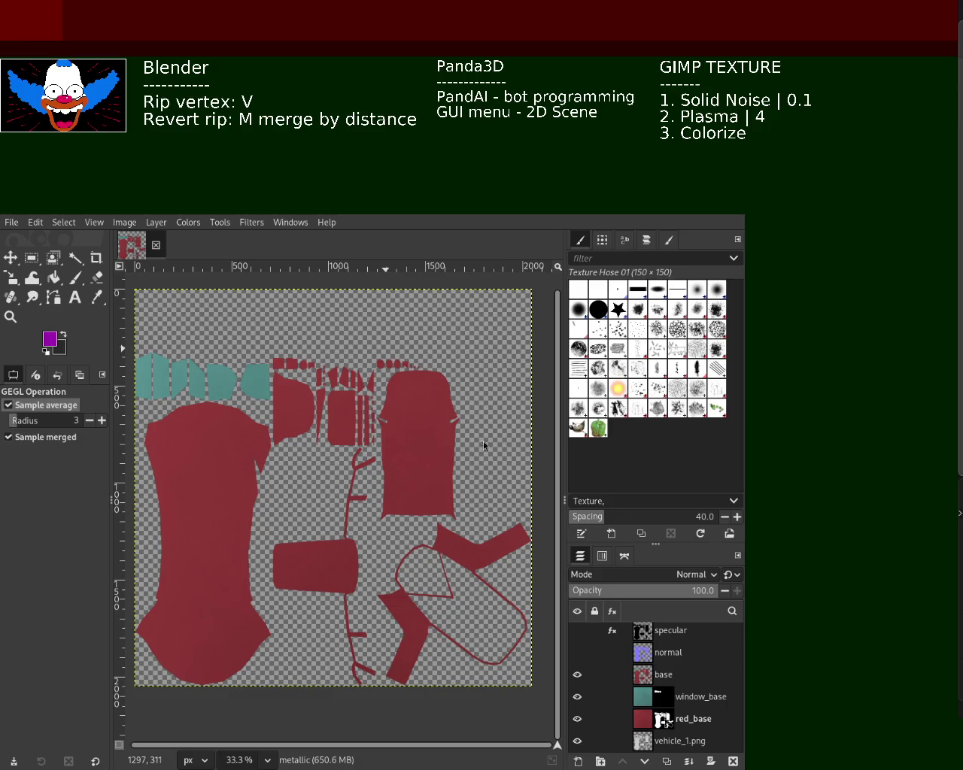
- Back in Blender, delete the scene light and show vehicle_1's paint material settings
key(alt+Tab)
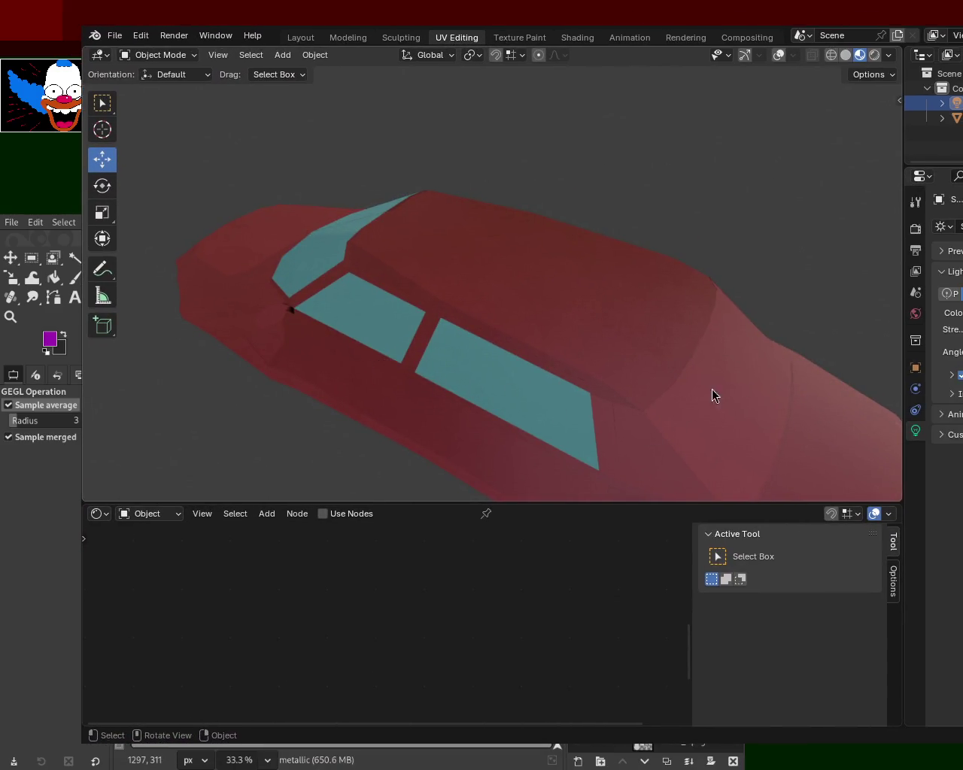
mouse_move(596, 377)
mouse_down()
mouse_move(557, 336)
mouse_move(357, 337)
mouse_move(449, 319)
mouse_move(846, 413)
mouse_up()
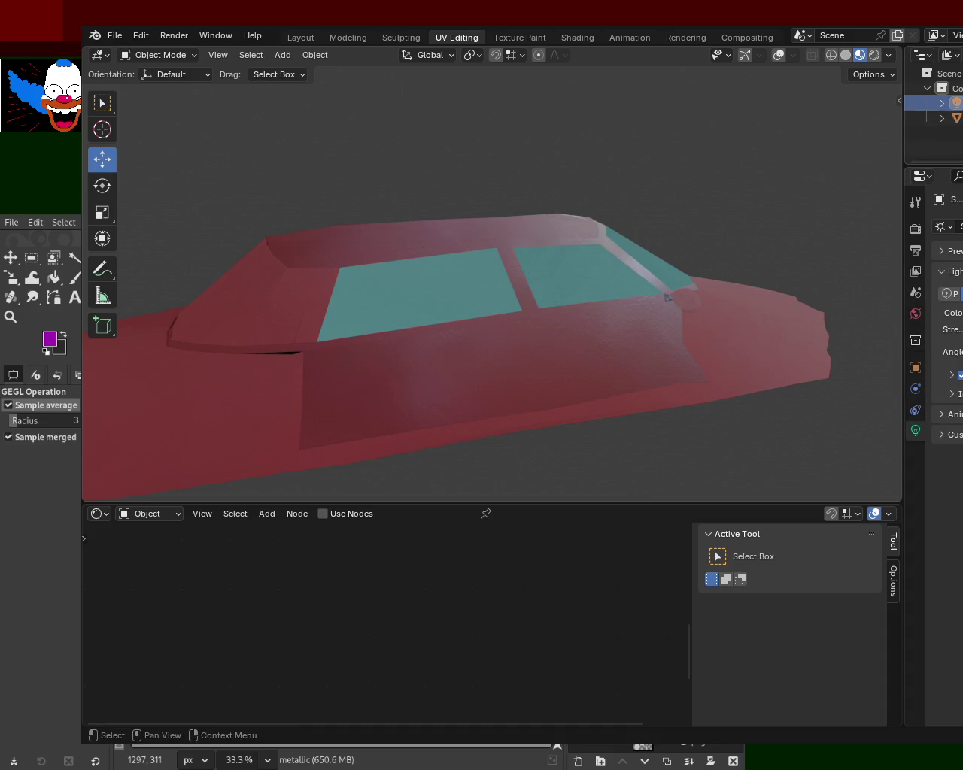
key(Delete)
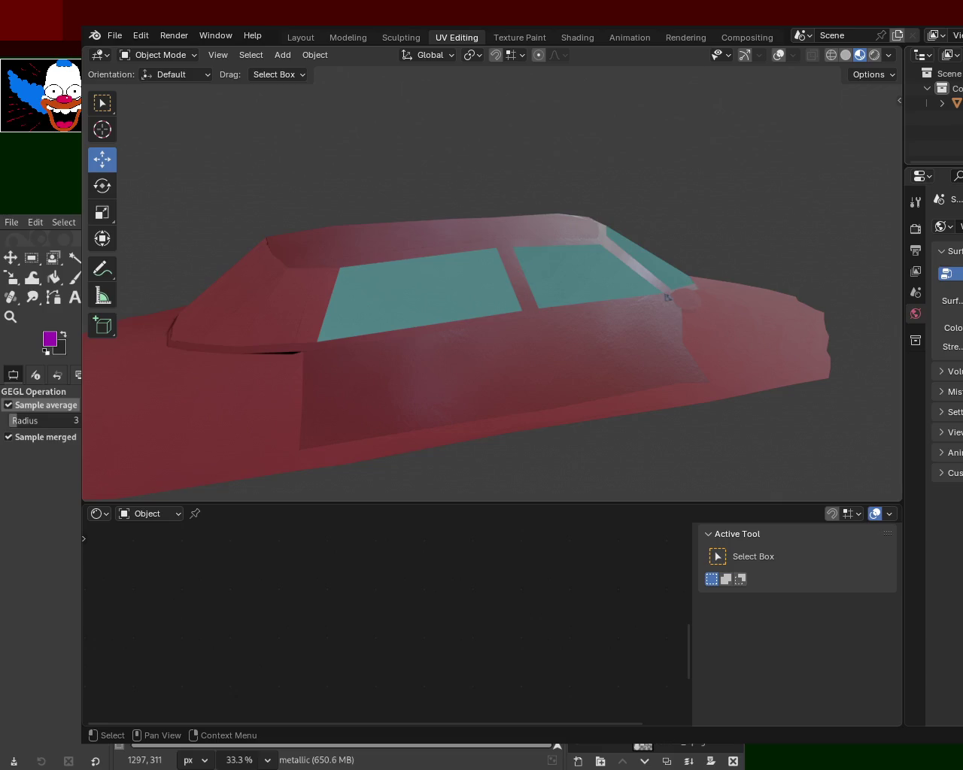
click(915, 496)
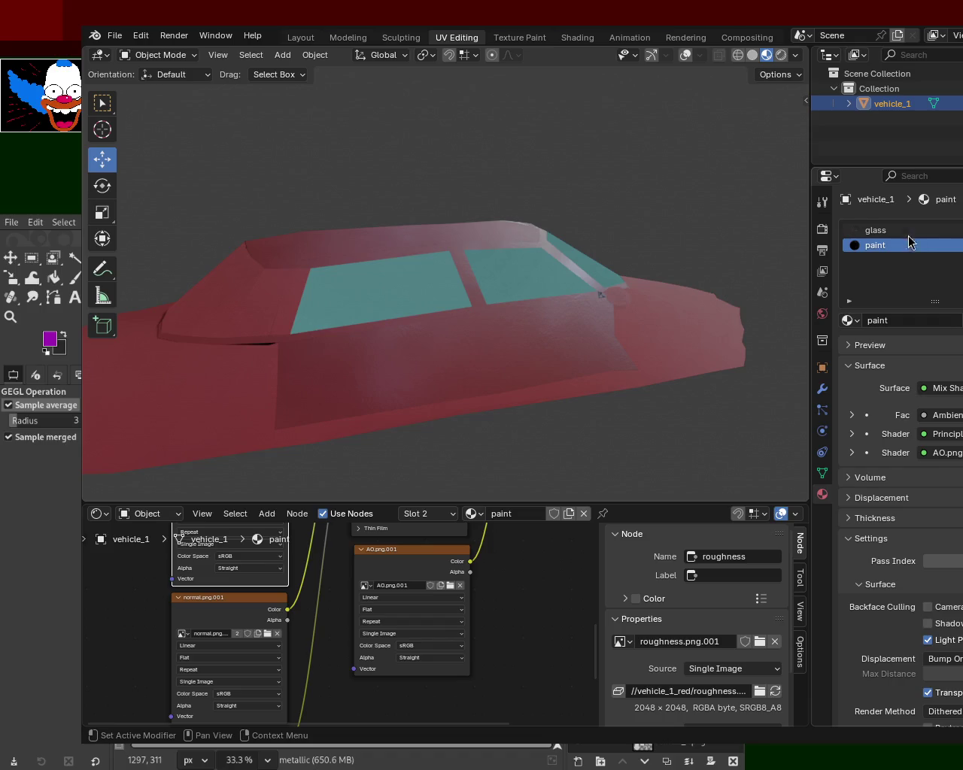
- Show the glass material's node tree fitted inside an enlarged Shader Editor
click(886, 229)
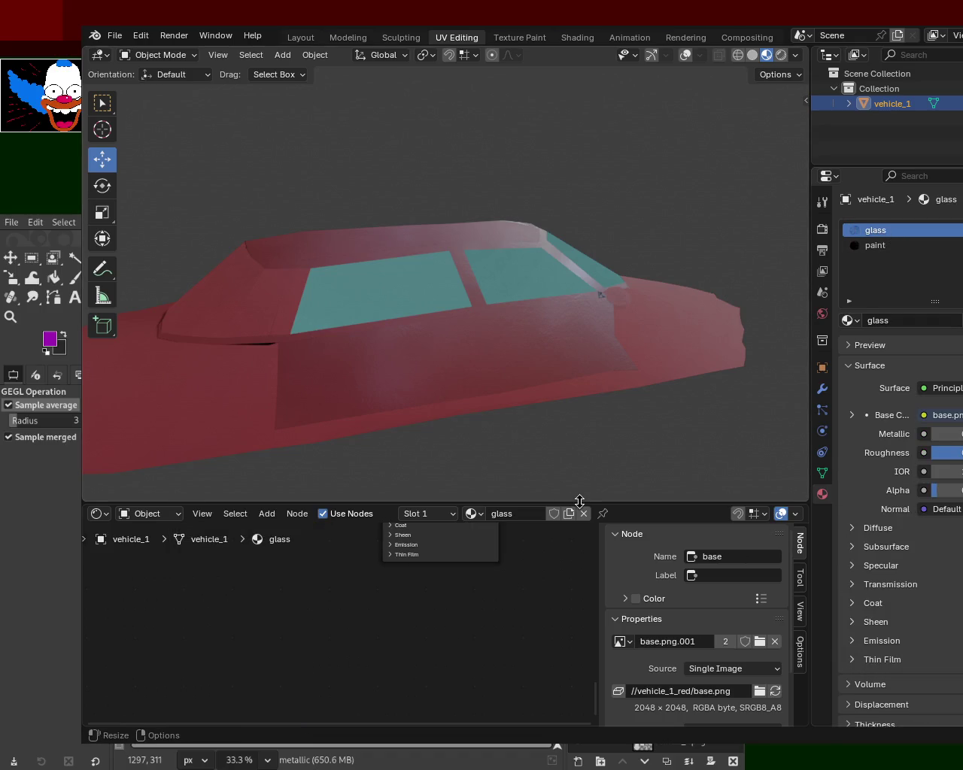
drag(578, 502, 577, 204)
key(Home)
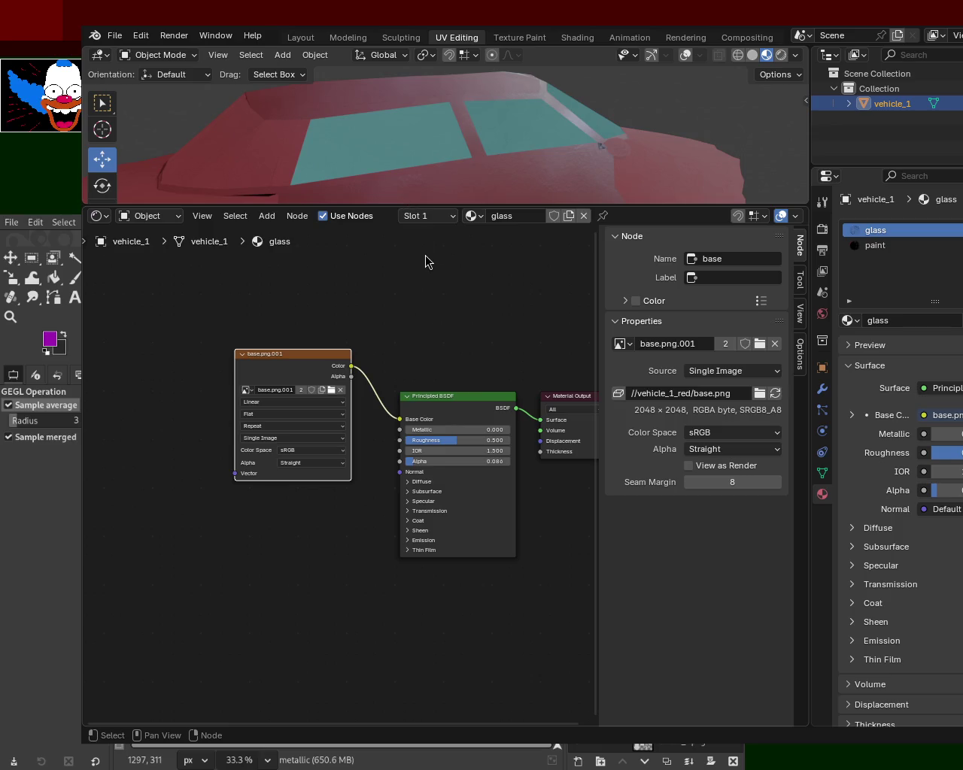
- Check the car in Edit Mode, return to Object Mode and re-enable viewport overlays
mouse_move(527, 161)
mouse_down()
mouse_move(559, 155)
mouse_move(428, 157)
mouse_up()
key(Tab)
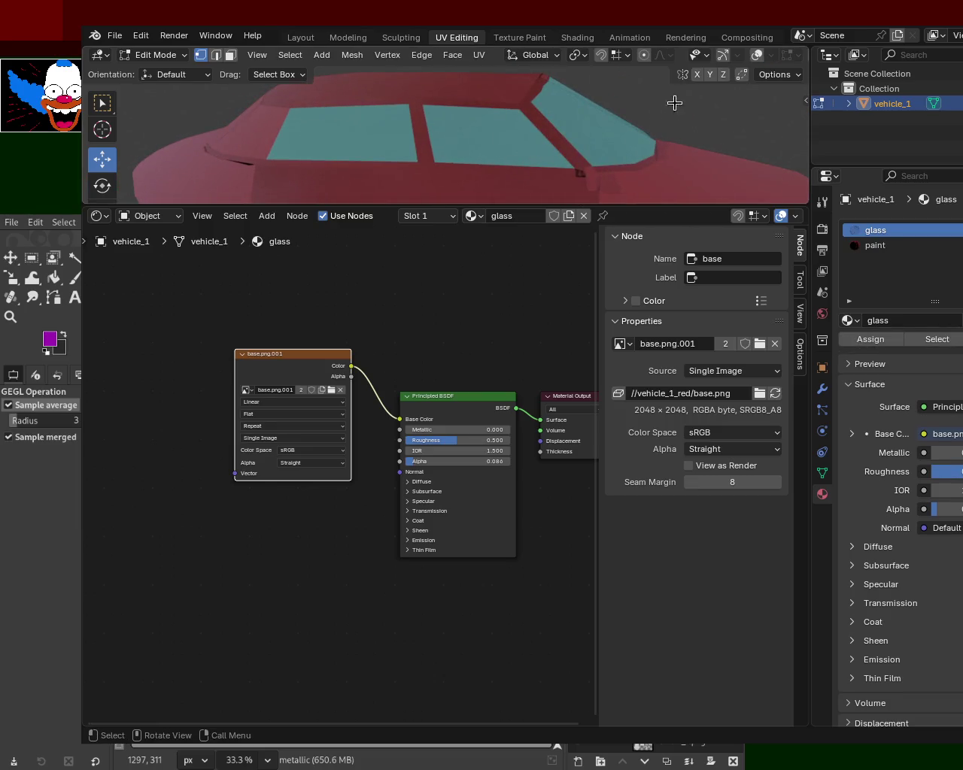
click(699, 55)
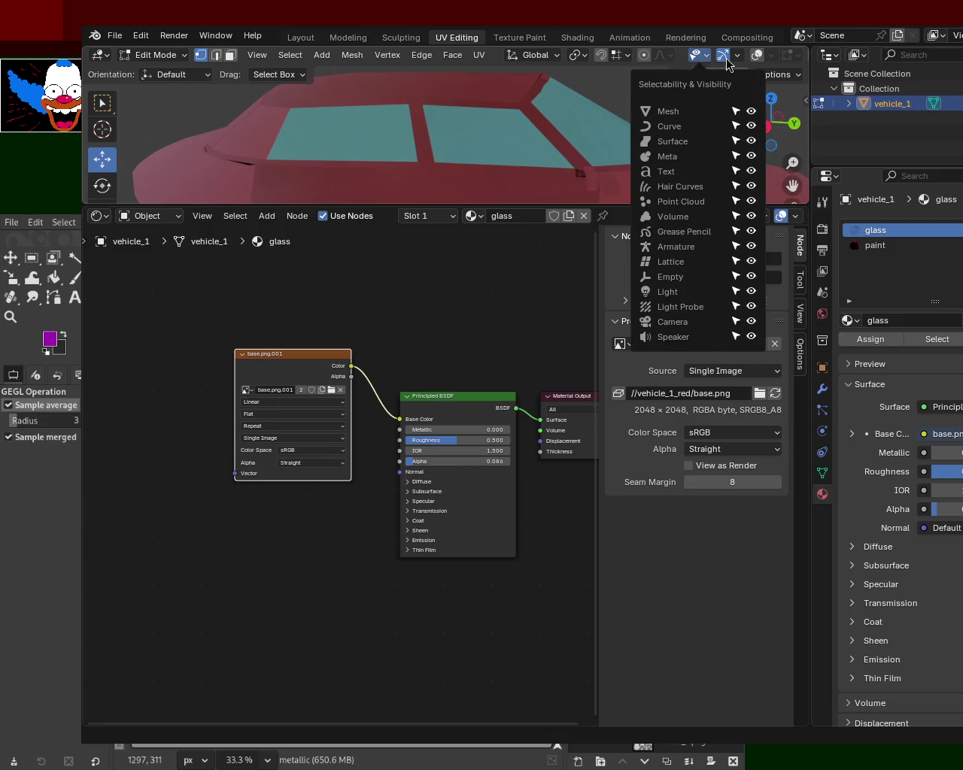
mouse_move(502, 149)
mouse_down()
mouse_move(534, 166)
mouse_move(589, 142)
mouse_move(479, 158)
mouse_move(626, 190)
mouse_move(624, 380)
mouse_up()
key(Tab)
click(685, 55)
mouse_move(577, 164)
mouse_down()
mouse_move(565, 199)
mouse_move(478, 243)
mouse_move(451, 178)
mouse_move(534, 185)
mouse_move(527, 188)
mouse_up()
drag(284, 302, 338, 270)
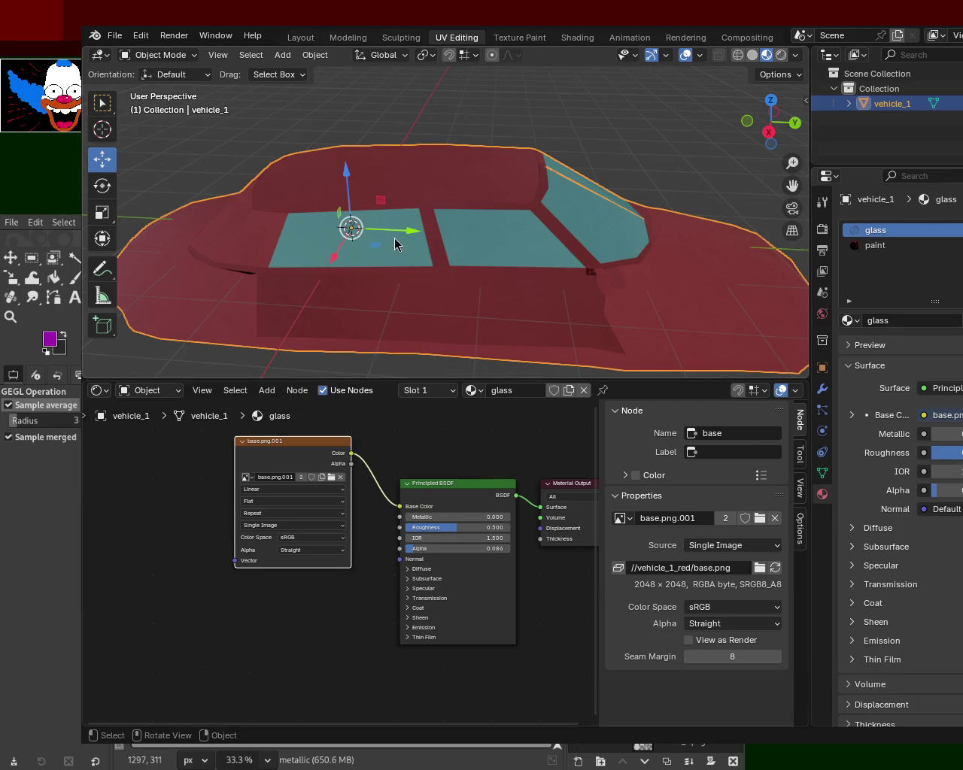
- In Edit Mode face select, select two side-window faces and four windshield strips
key(Tab)
alt+click(422, 269)
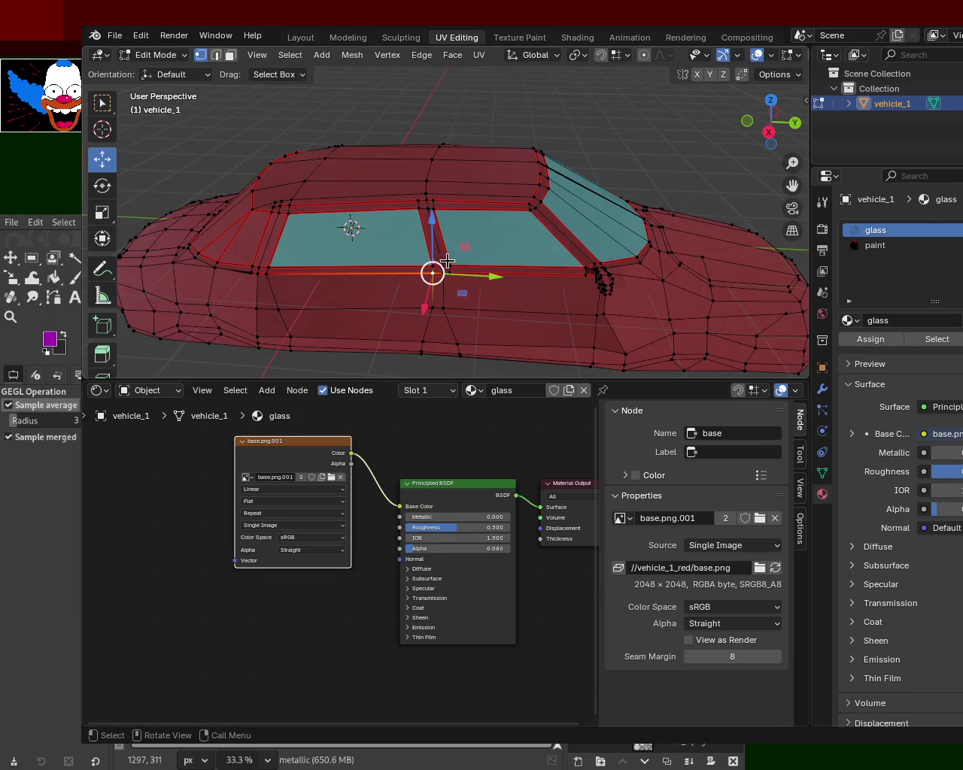
click(230, 55)
click(338, 223)
shift+click(493, 242)
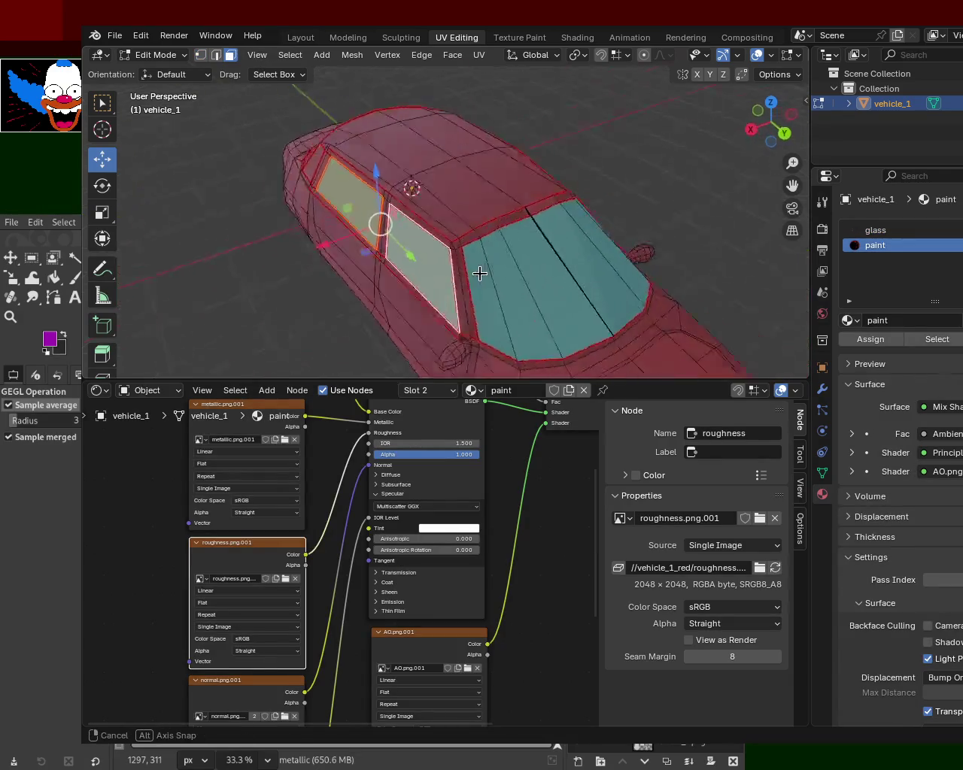
shift+click(447, 299)
shift+click(494, 297)
shift+click(534, 290)
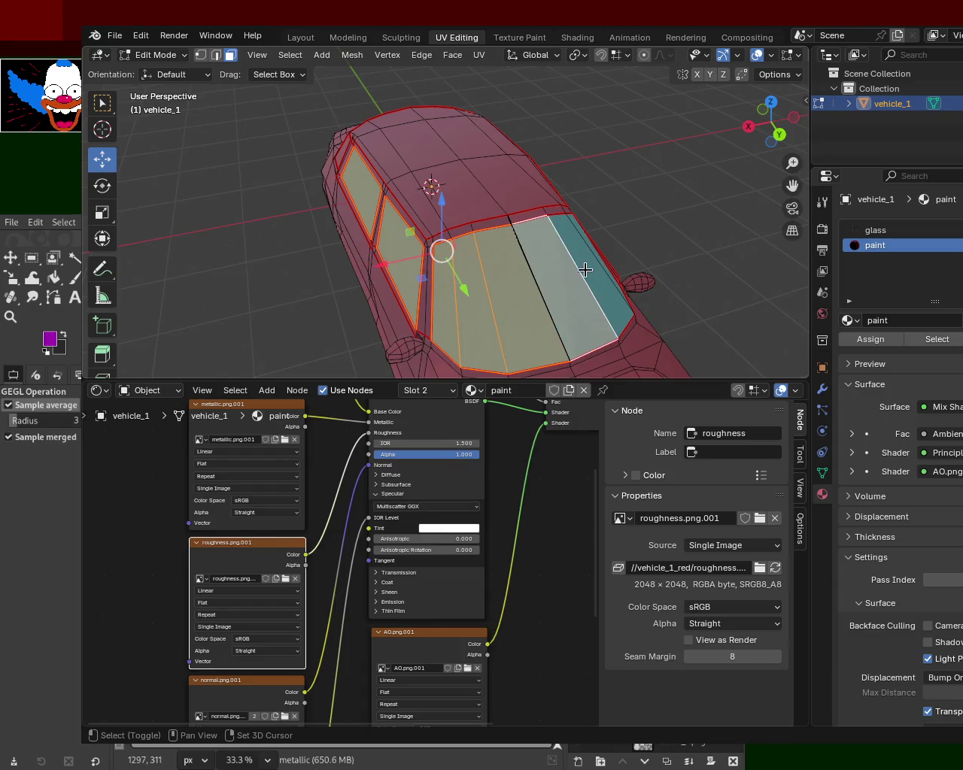
shift+click(587, 269)
- Assign the glass material to the selected window faces, then reselect and reassign glass
click(877, 230)
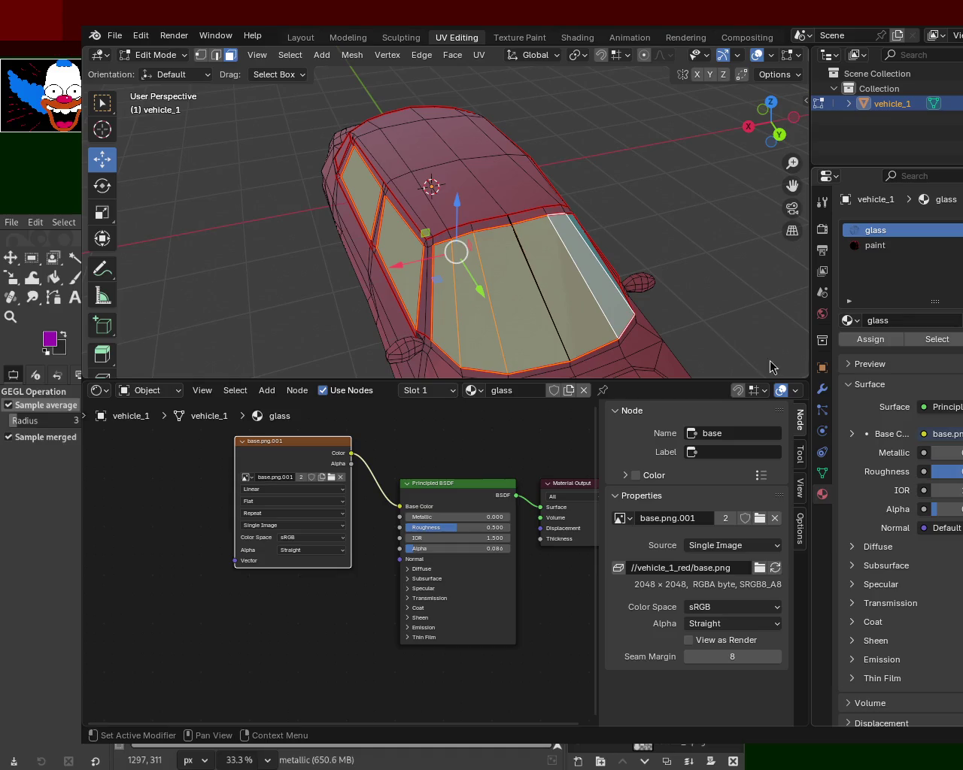
click(870, 339)
drag(748, 328, 624, 197)
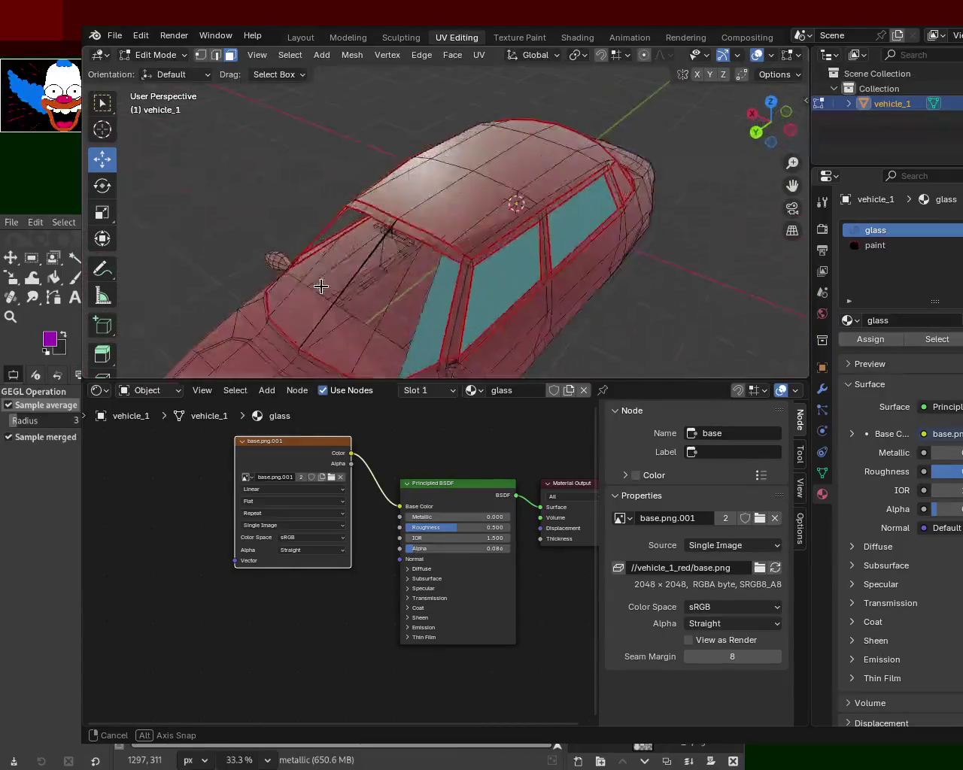
drag(624, 198, 373, 239)
click(372, 240)
shift+click(466, 248)
shift+click(583, 222)
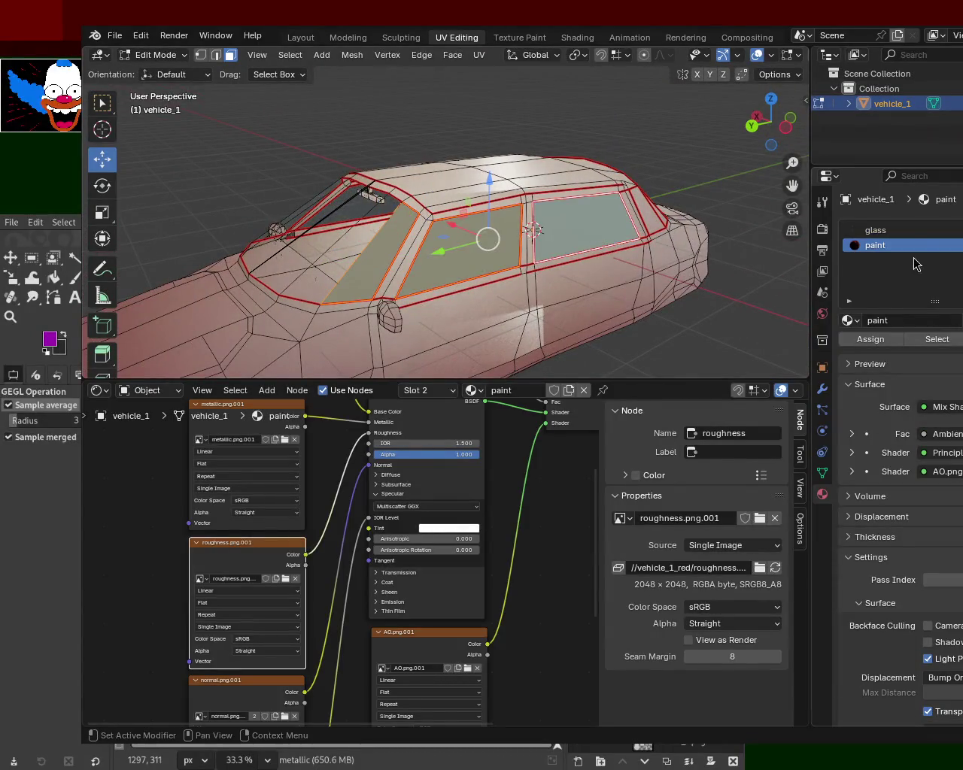
click(871, 340)
drag(391, 189, 540, 110)
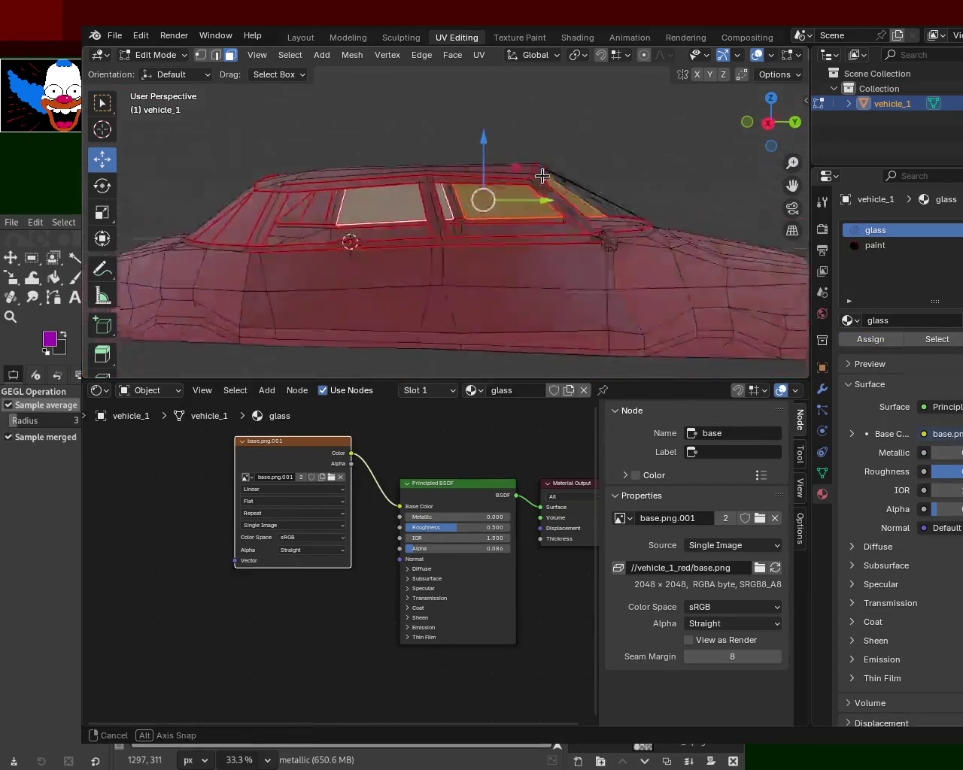
mouse_move(583, 159)
mouse_down()
mouse_move(383, 179)
mouse_move(583, 187)
mouse_move(549, 273)
mouse_move(369, 240)
mouse_move(548, 168)
mouse_move(593, 204)
mouse_move(688, 191)
mouse_move(609, 198)
mouse_move(526, 173)
mouse_move(554, 191)
mouse_move(565, 182)
mouse_up()
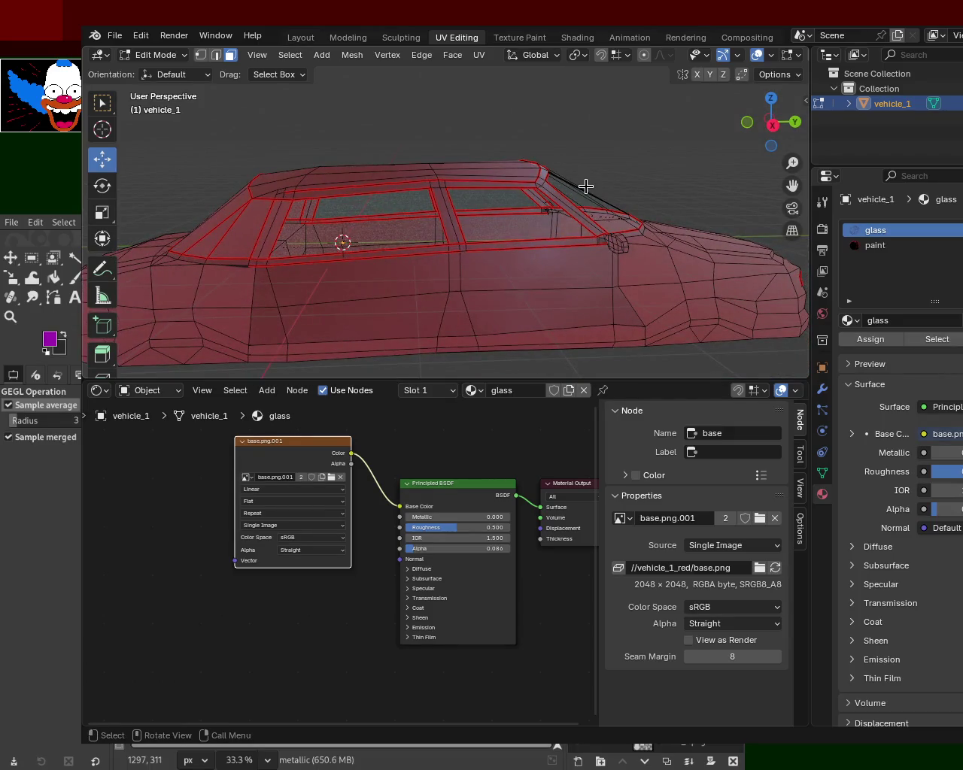
- Assign the paint material to the entire car mesh, then deselect everything
key(a)
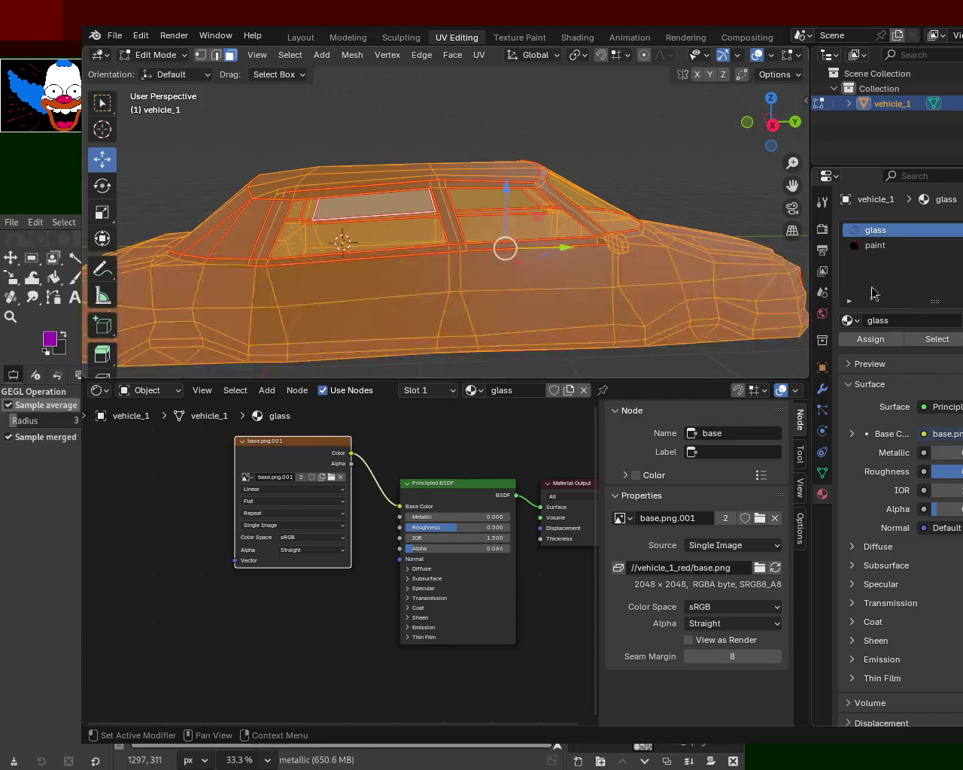
click(877, 245)
click(867, 339)
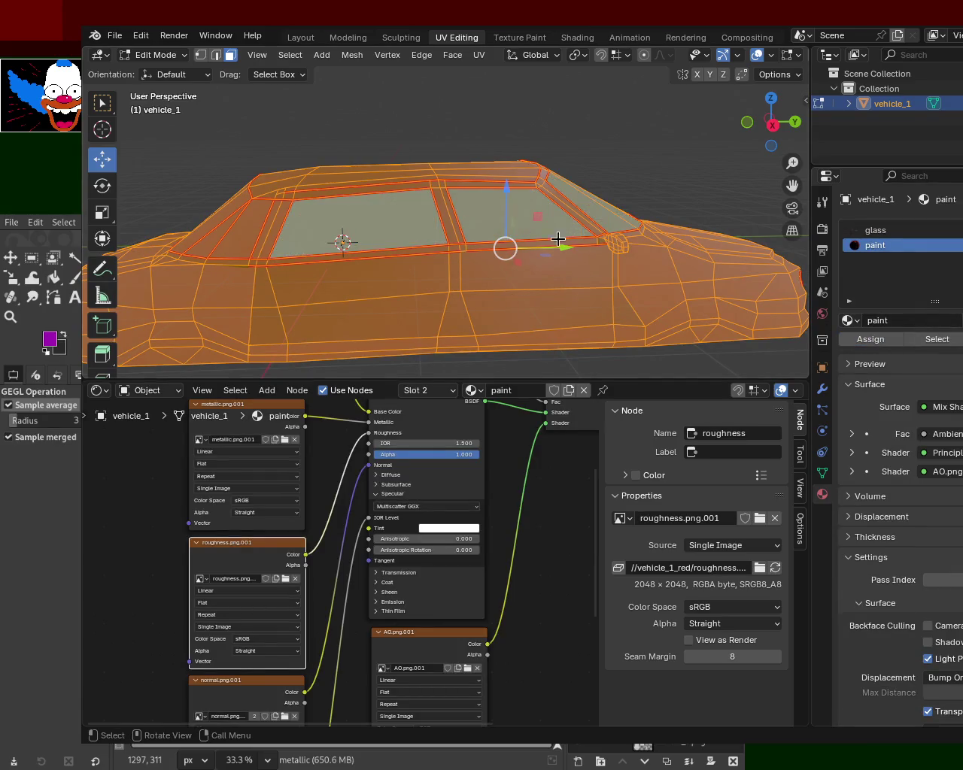
key(alt+a)
- Select both side windows, five windshield faces and three more side-window faces
click(382, 207)
shift+click(522, 218)
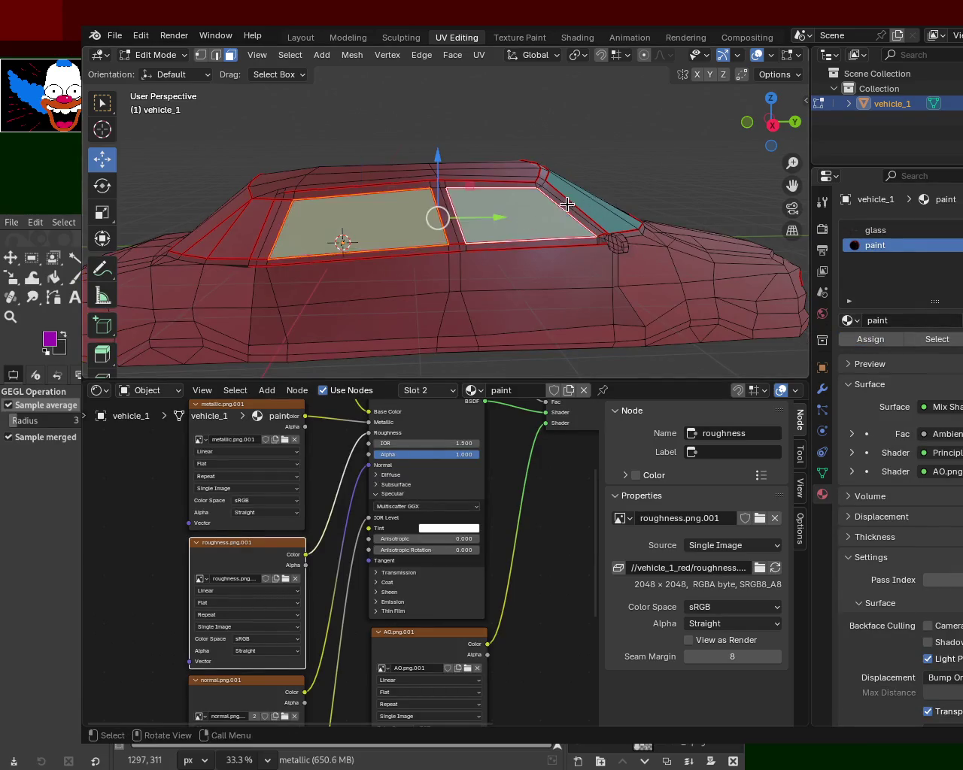
drag(522, 217, 442, 274)
shift+click(416, 276)
shift+click(444, 282)
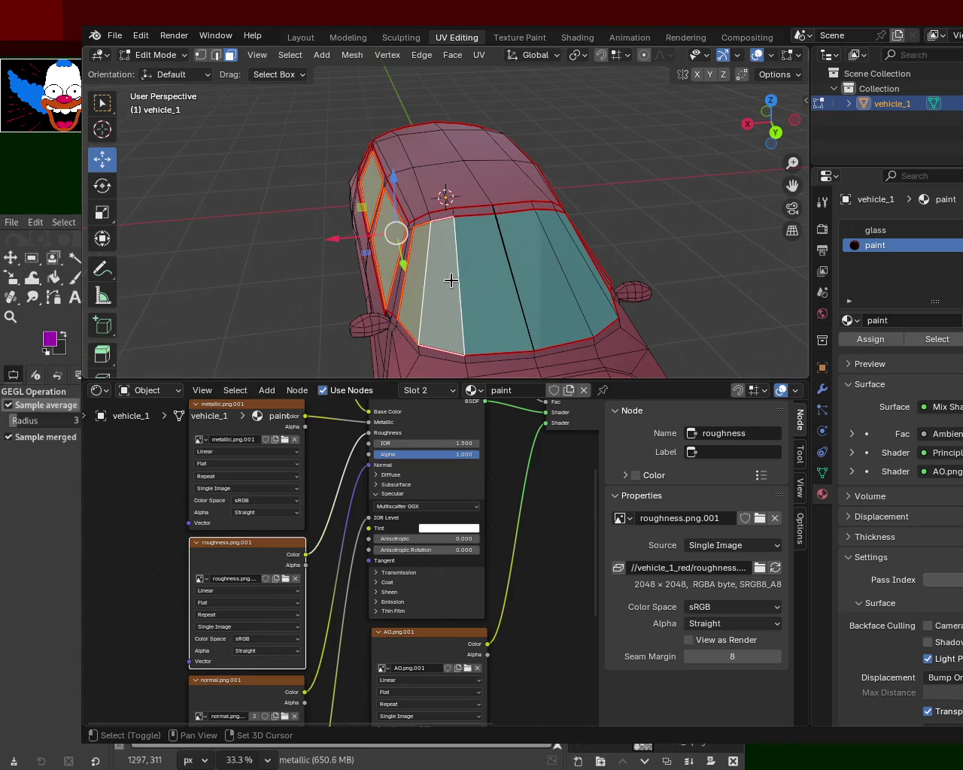
shift+click(504, 279)
shift+click(535, 278)
shift+click(566, 265)
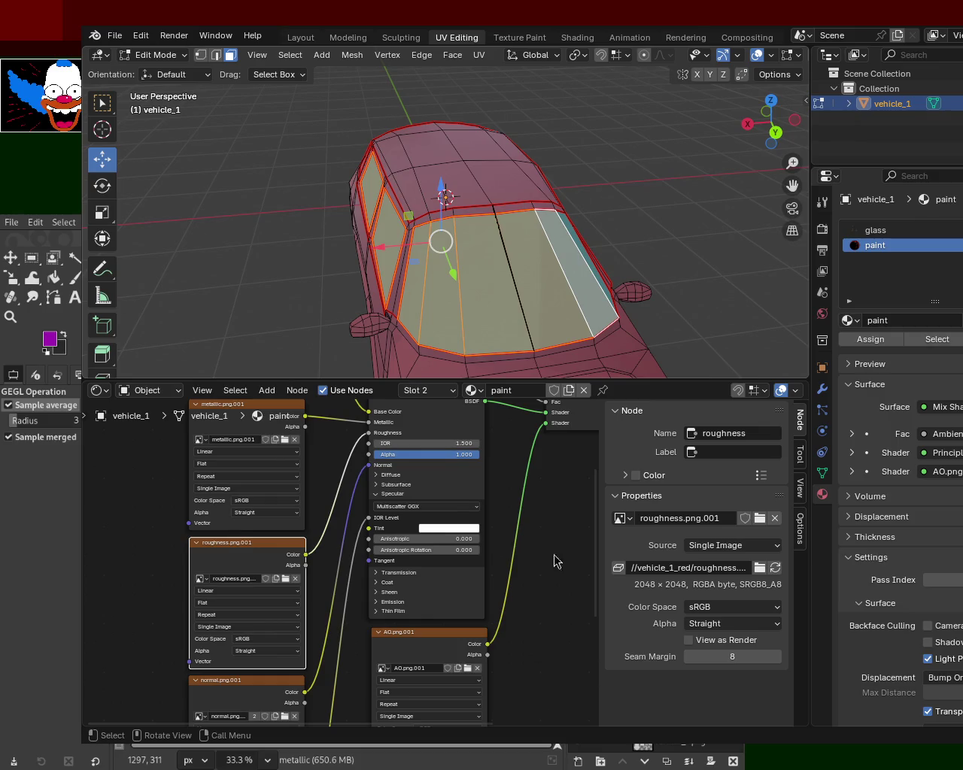
mouse_move(641, 348)
mouse_down()
mouse_move(469, 279)
mouse_move(609, 251)
mouse_up()
shift+click(469, 279)
shift+click(516, 275)
shift+click(571, 215)
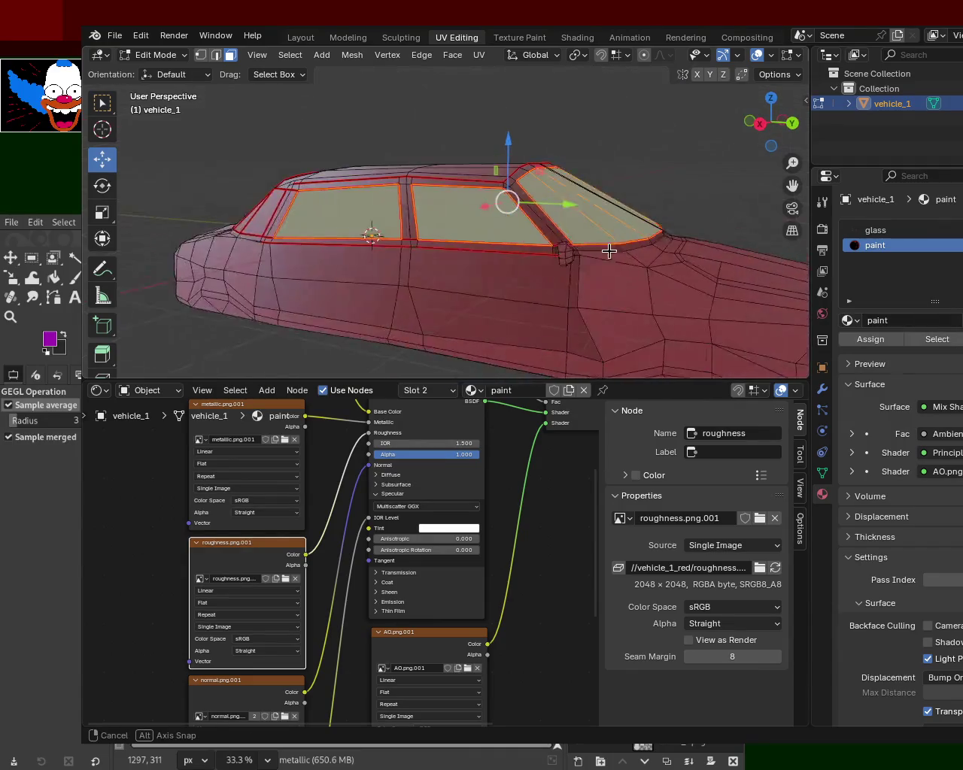
- Assign glass to the selected window faces, view the car from above, and save vehicle_1.blend
click(877, 230)
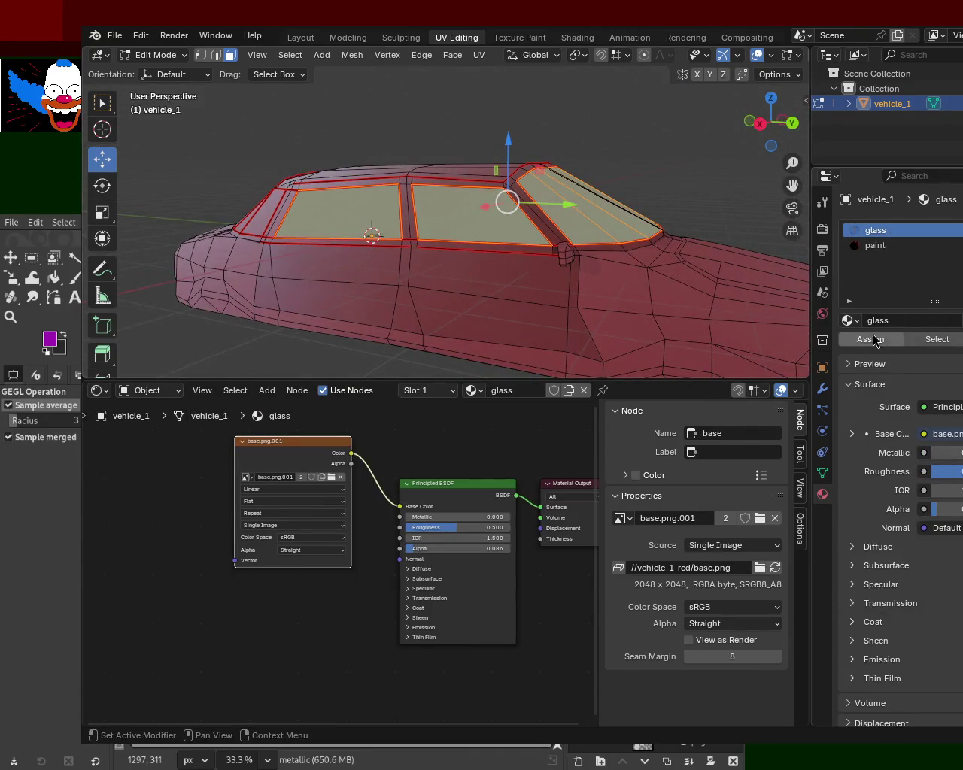
click(871, 340)
drag(591, 204, 627, 185)
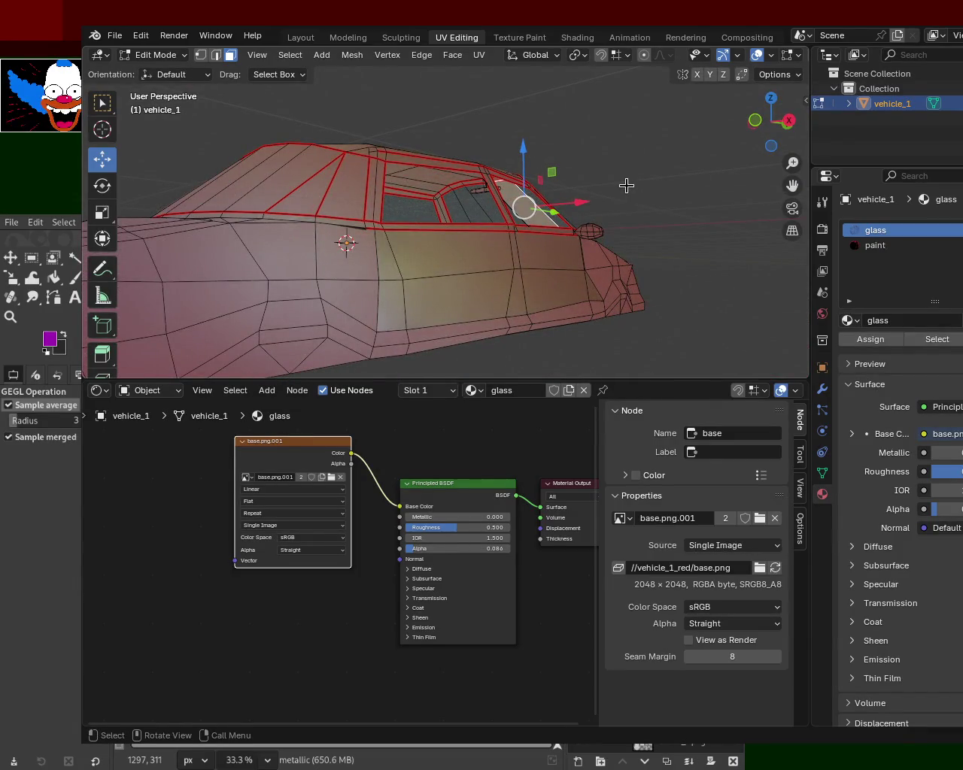
key(a)
mouse_move(576, 174)
mouse_down()
mouse_move(488, 191)
mouse_move(522, 203)
mouse_move(510, 193)
mouse_move(494, 208)
mouse_move(495, 195)
mouse_up()
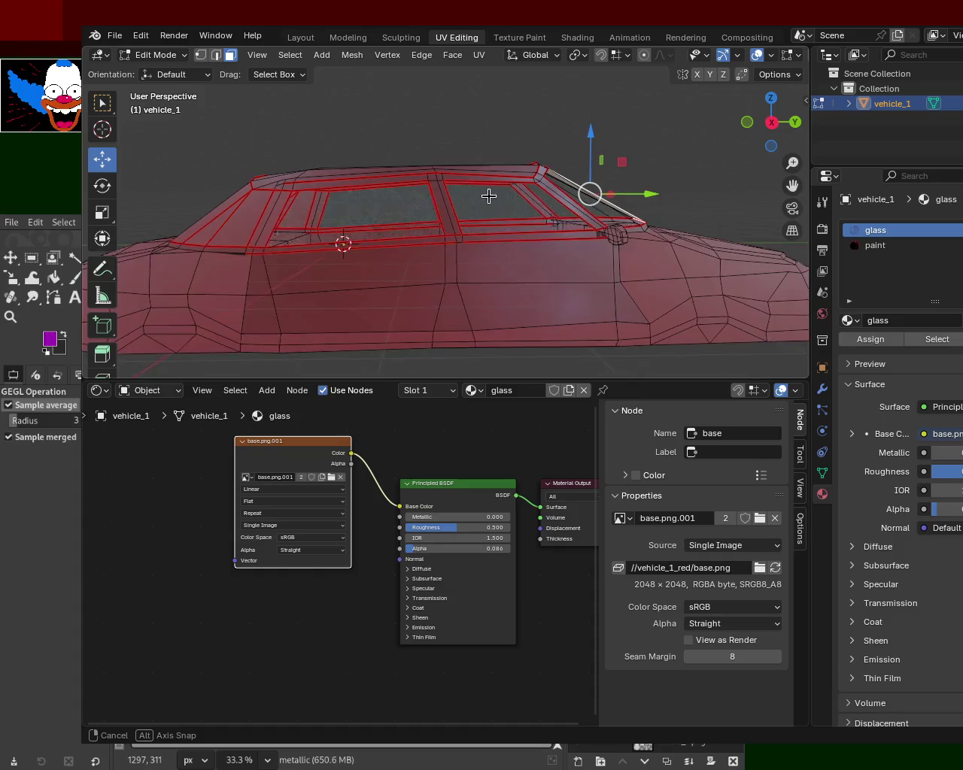
drag(494, 196, 684, 227)
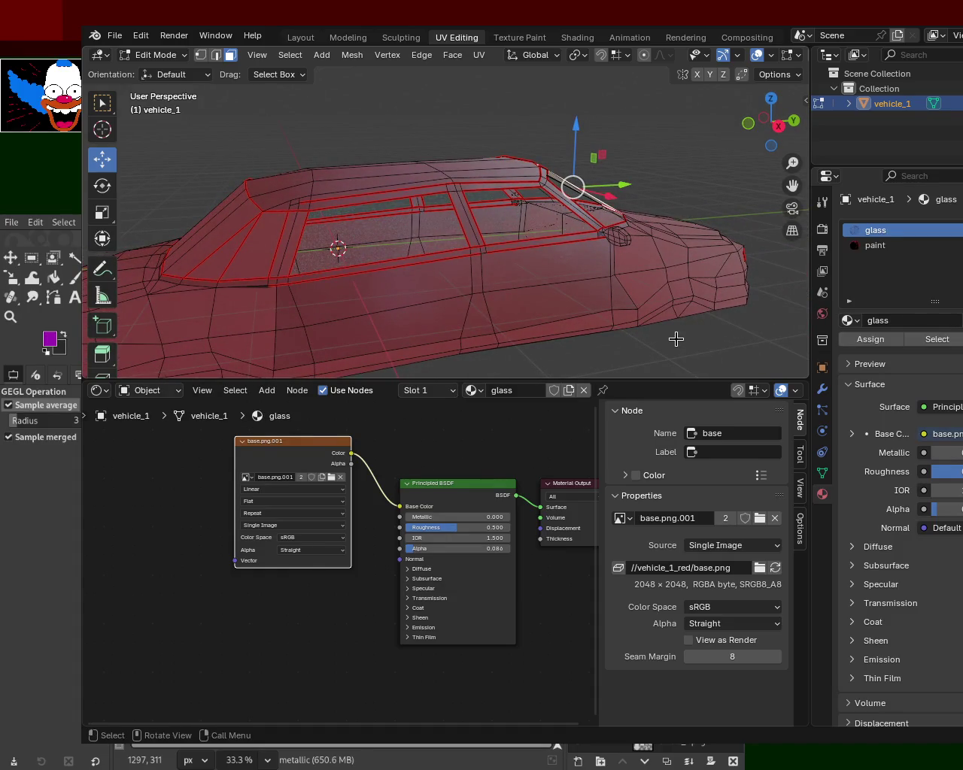
key(ctrl+s)
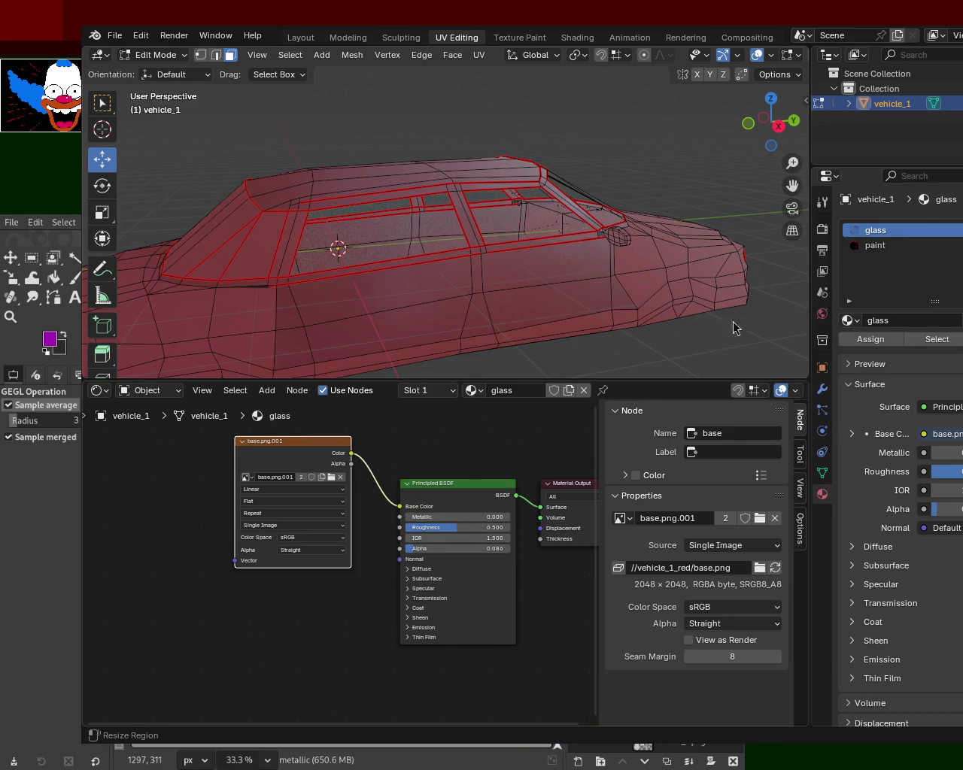
mouse_move(567, 218)
mouse_down()
mouse_move(528, 231)
mouse_move(529, 216)
mouse_up()
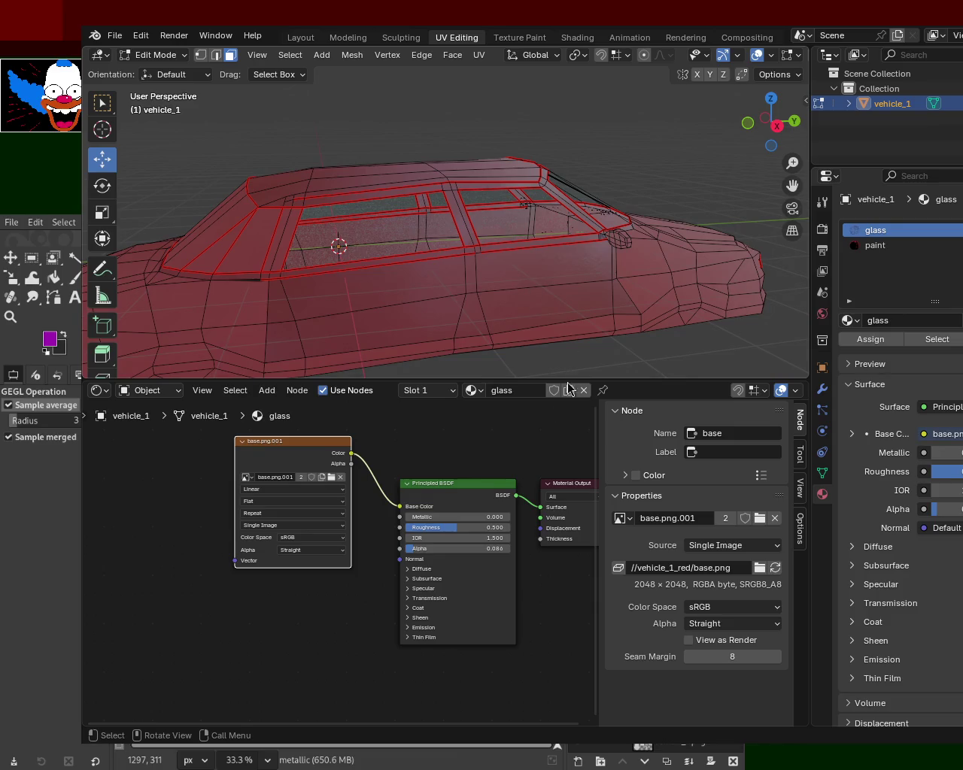
- Set the glass Principled BSDF Alpha to 0.414, save, and switch to the paint material
mouse_move(419, 549)
mouse_down()
mouse_move(500, 548)
mouse_move(450, 548)
mouse_up()
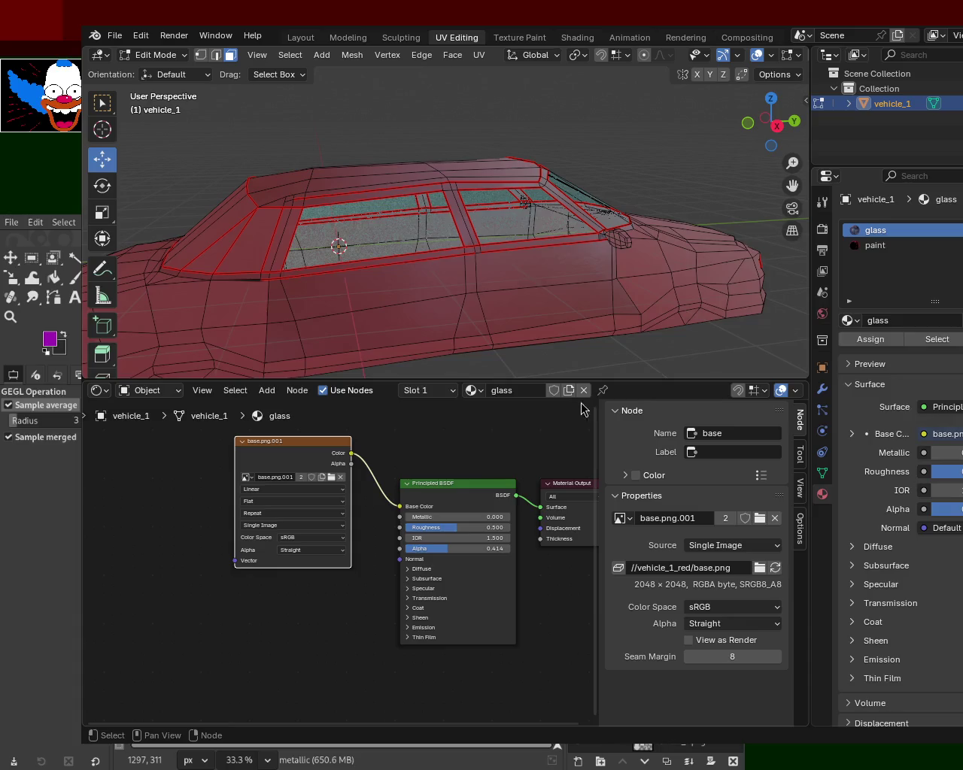
key(ctrl+s)
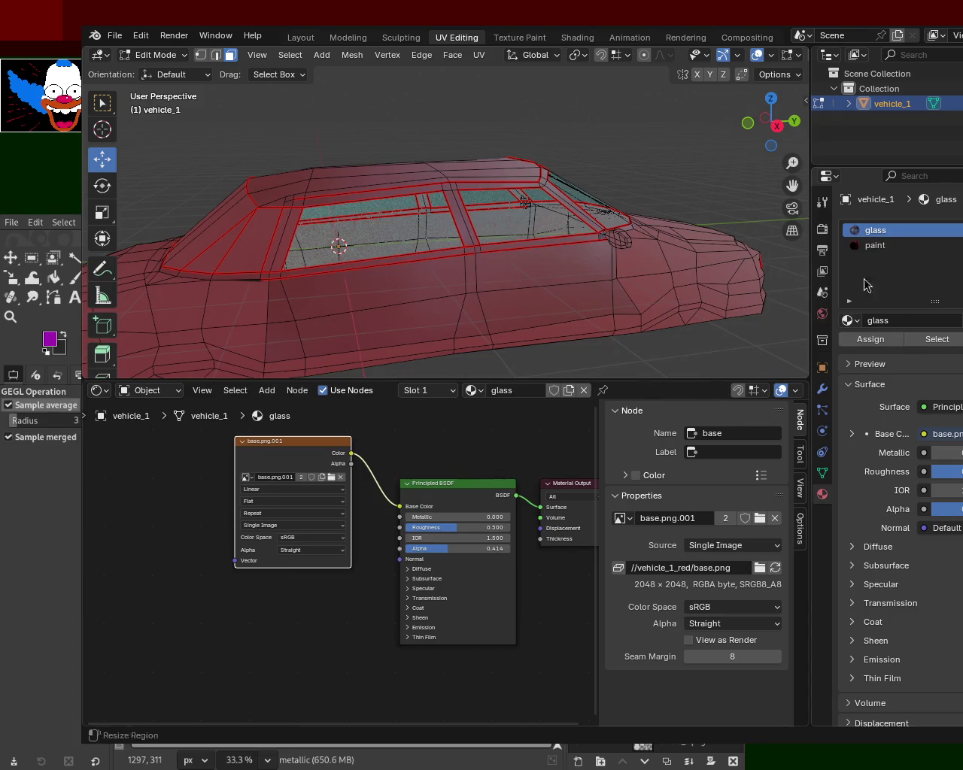
click(899, 247)
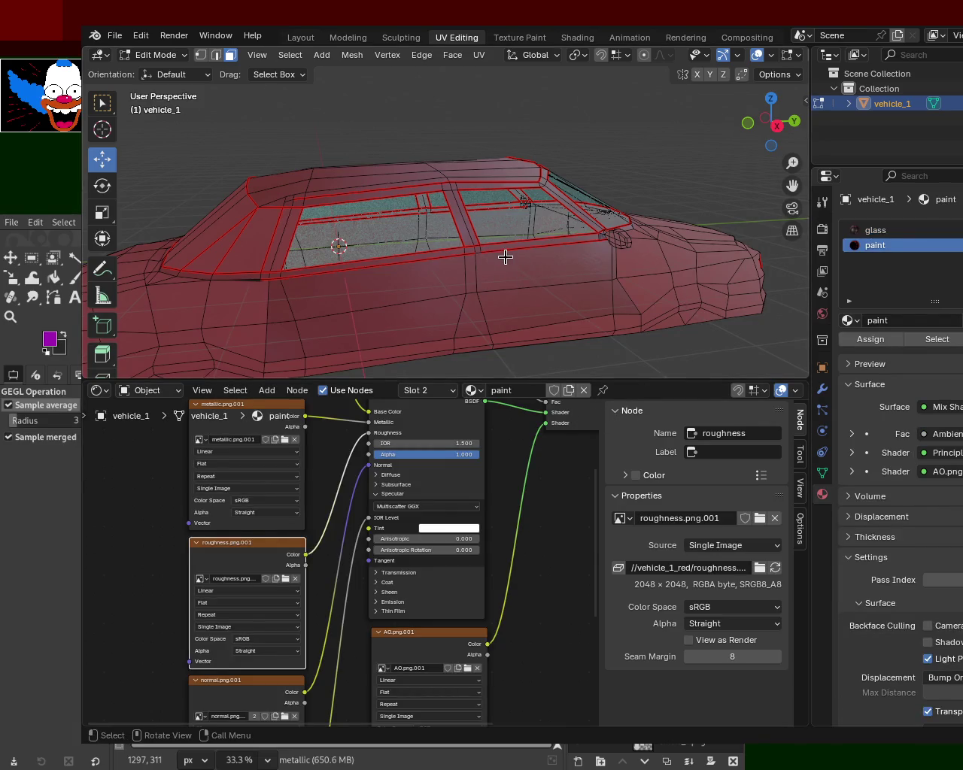
- Save vehicle_1.blend, orbit to inspect both sides of the car, and return to Object Mode
key(ctrl+s)
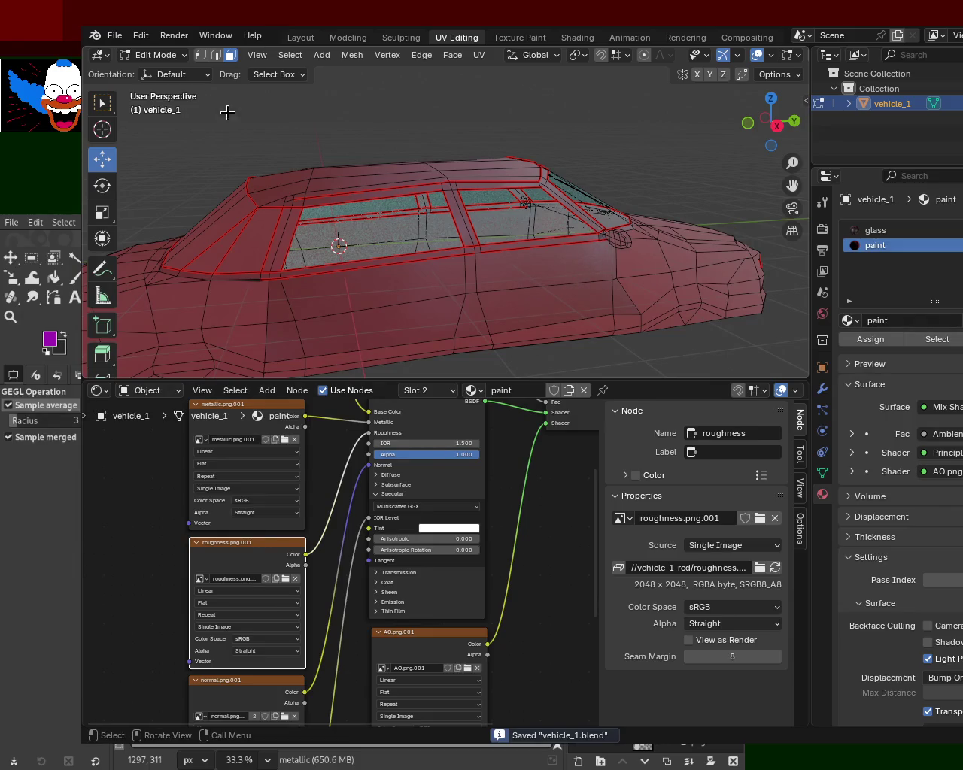
click(111, 36)
drag(313, 224, 556, 238)
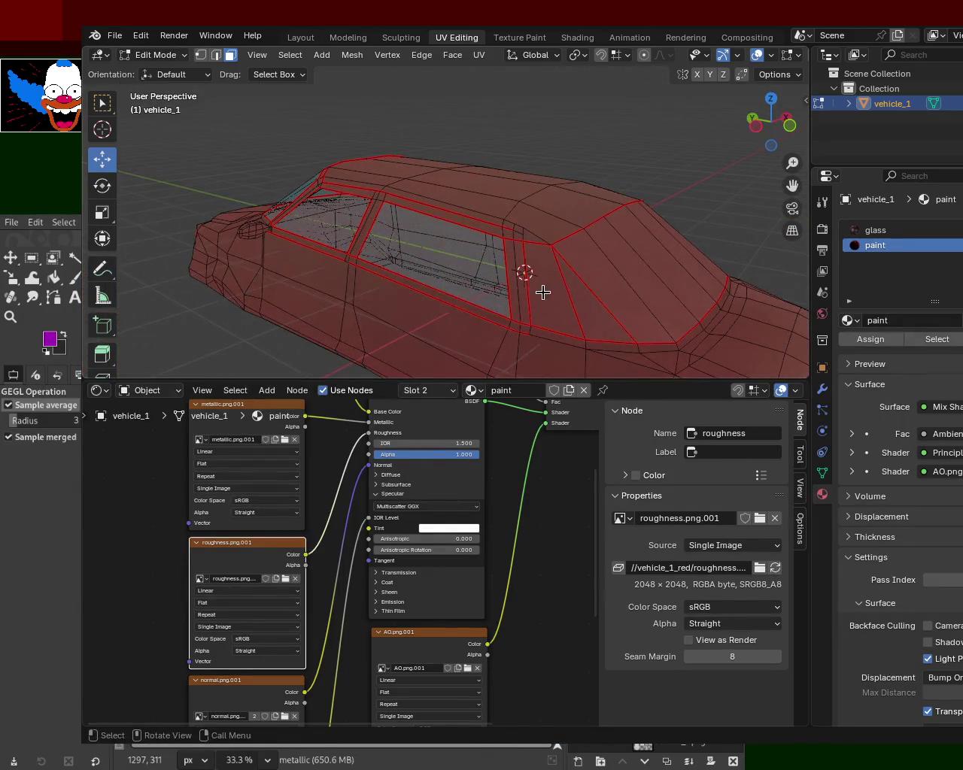
mouse_move(670, 243)
mouse_down()
mouse_move(447, 235)
mouse_move(519, 222)
mouse_up()
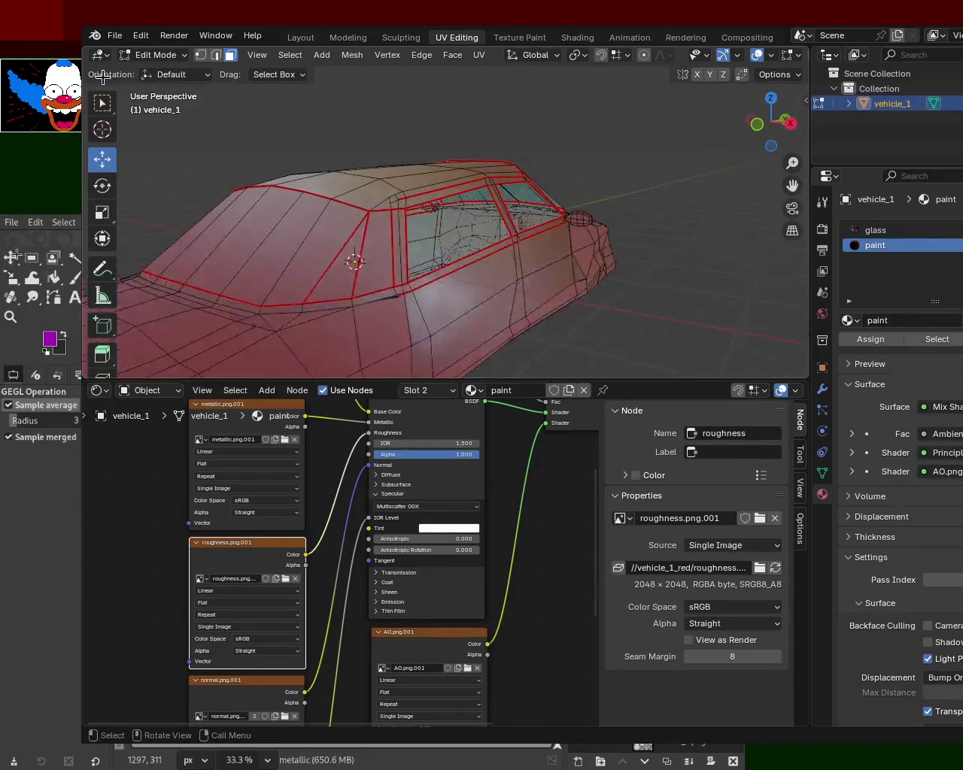
click(114, 35)
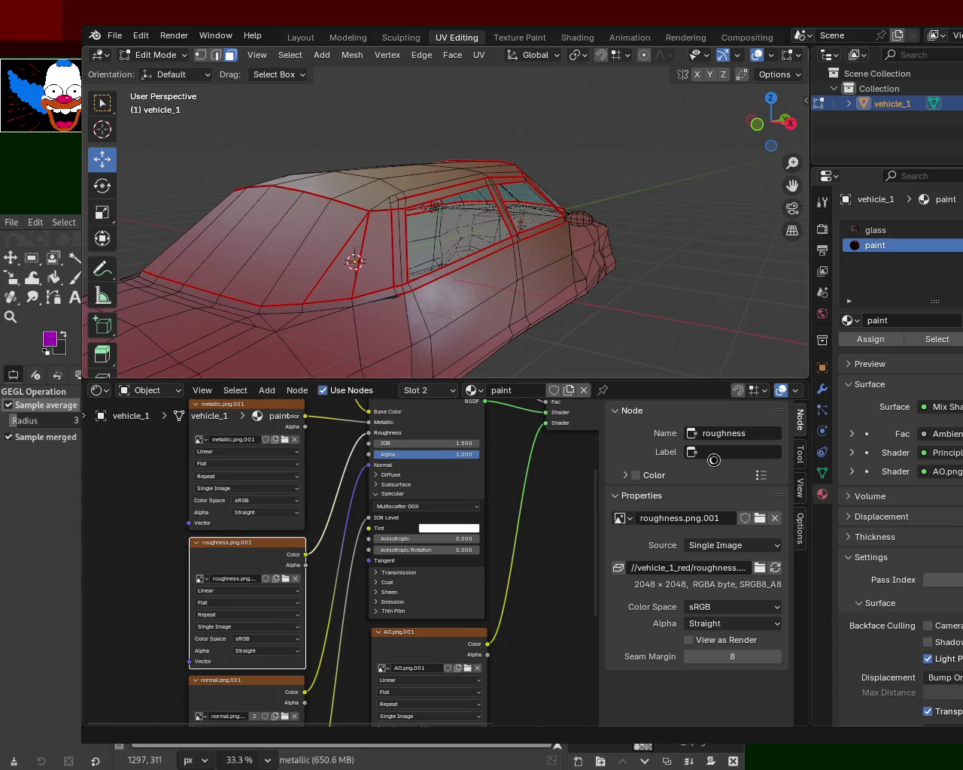
key(Tab)
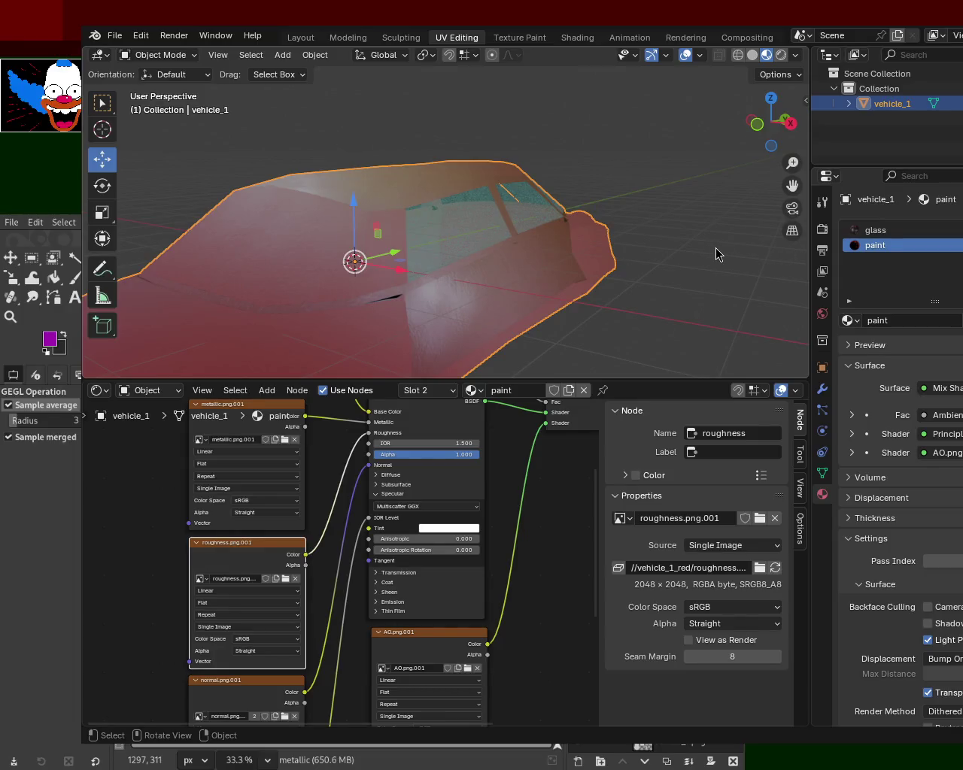
- Launch the Panda3D car preview with F12, close it, and relaunch it
key(F12)
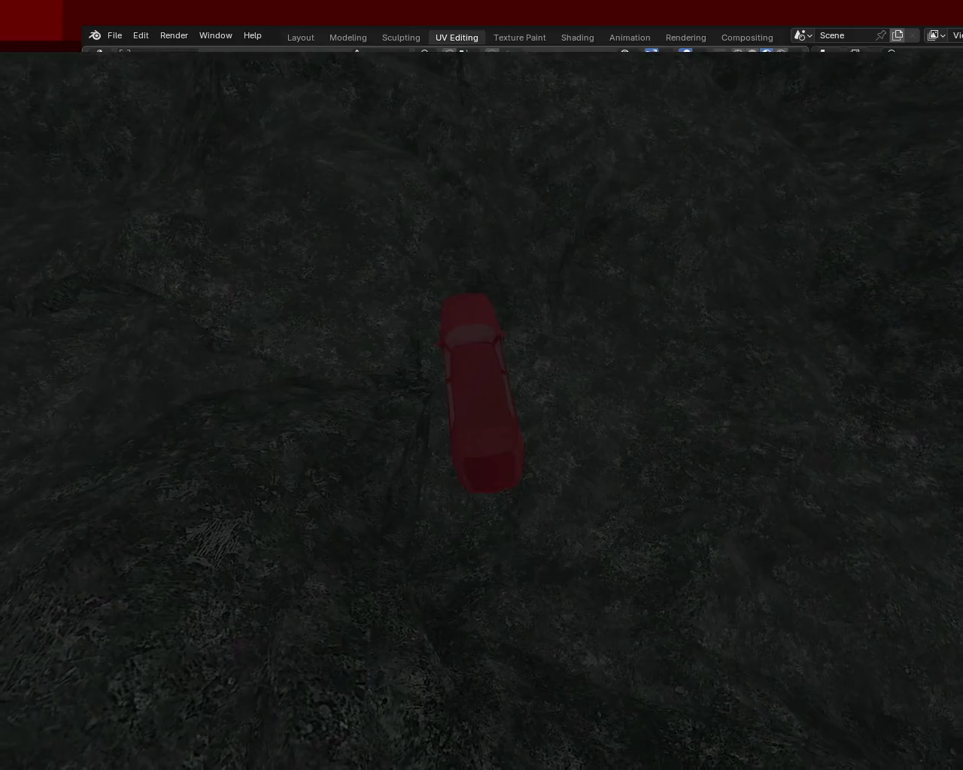
key(Escape)
key(F12)
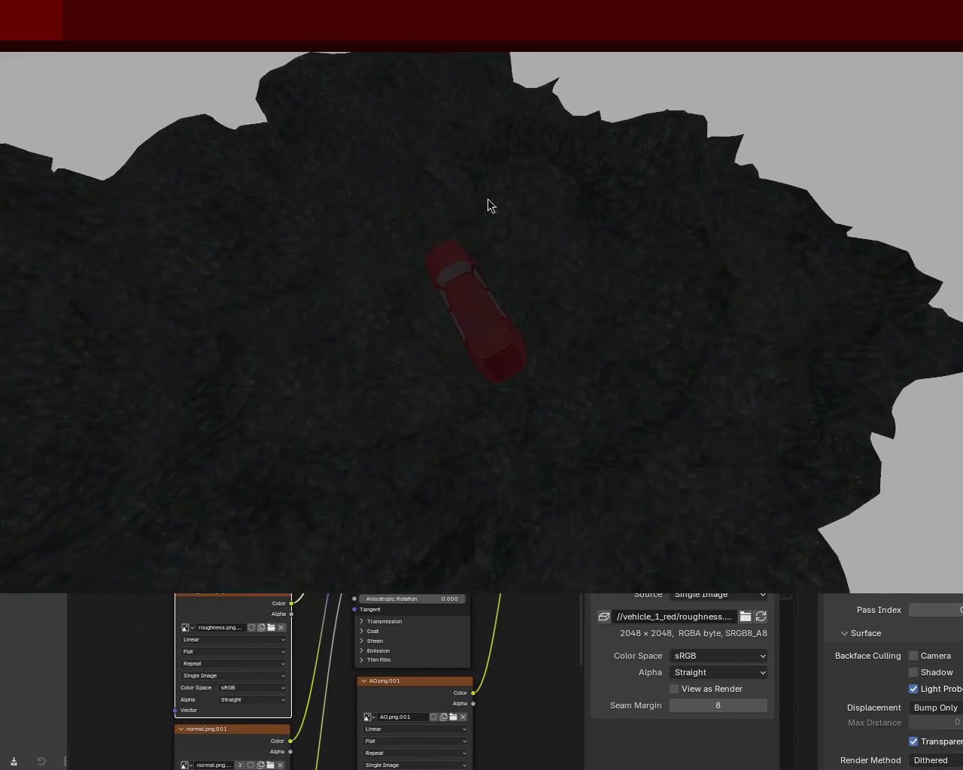
- Drag the Panda3D game window down to uncover the Blender workspace
mouse_move(461, 207)
mouse_down()
mouse_move(549, 495)
mouse_move(540, 511)
mouse_up()
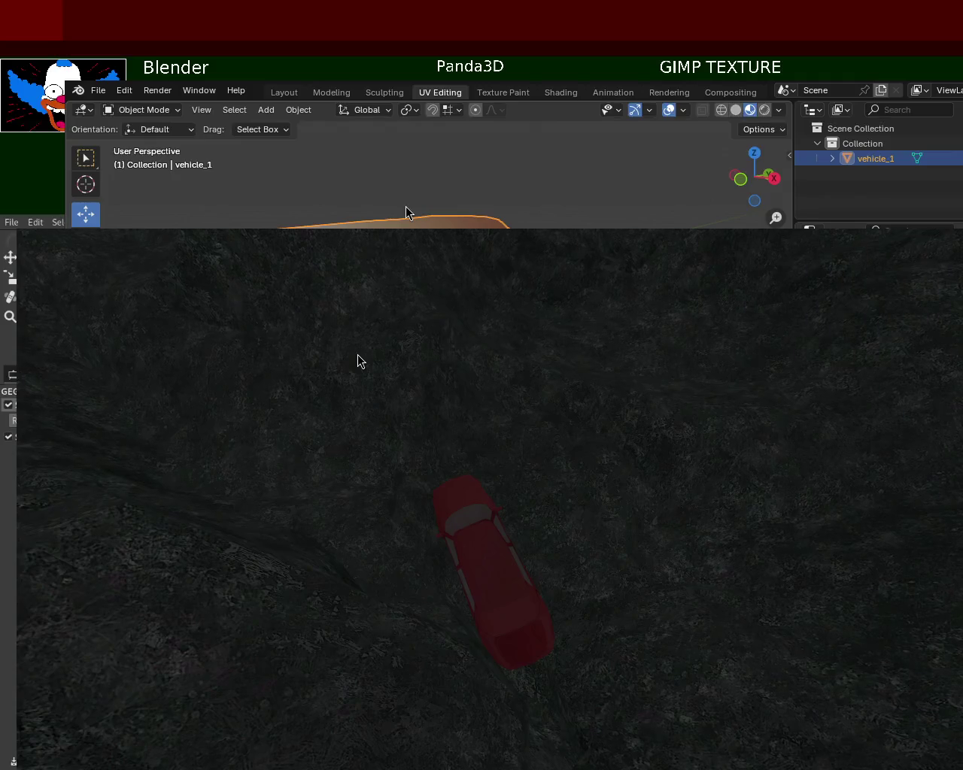
- Drive the red car forward and steer it left across the terrain, then exit the preview
key(Up)
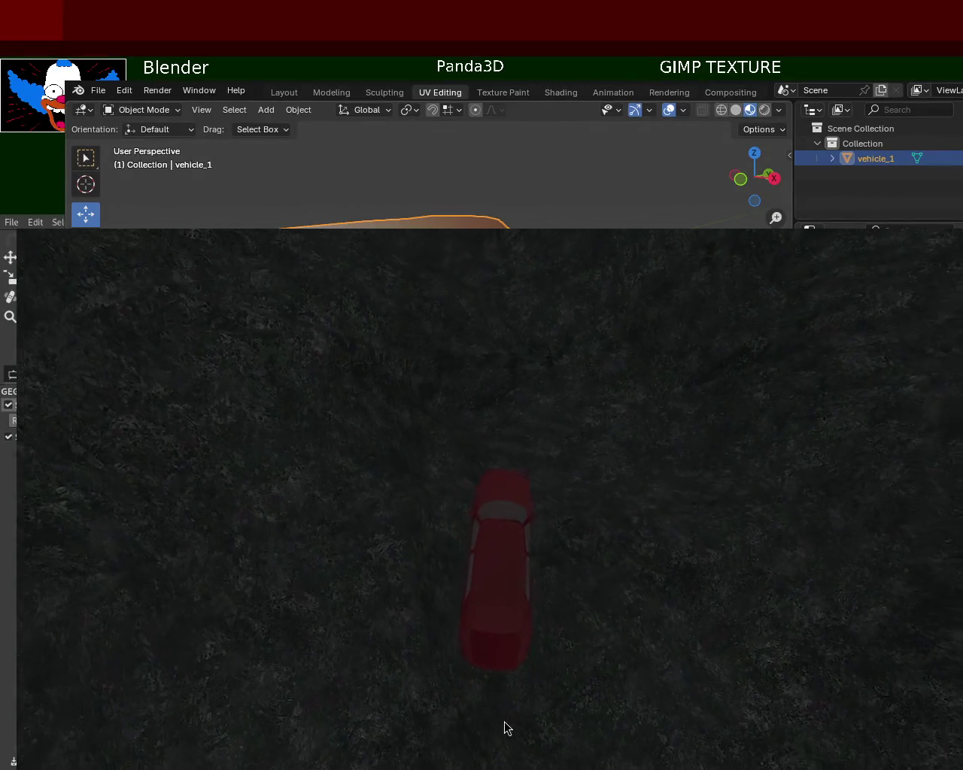
key(Left)
key(Left)
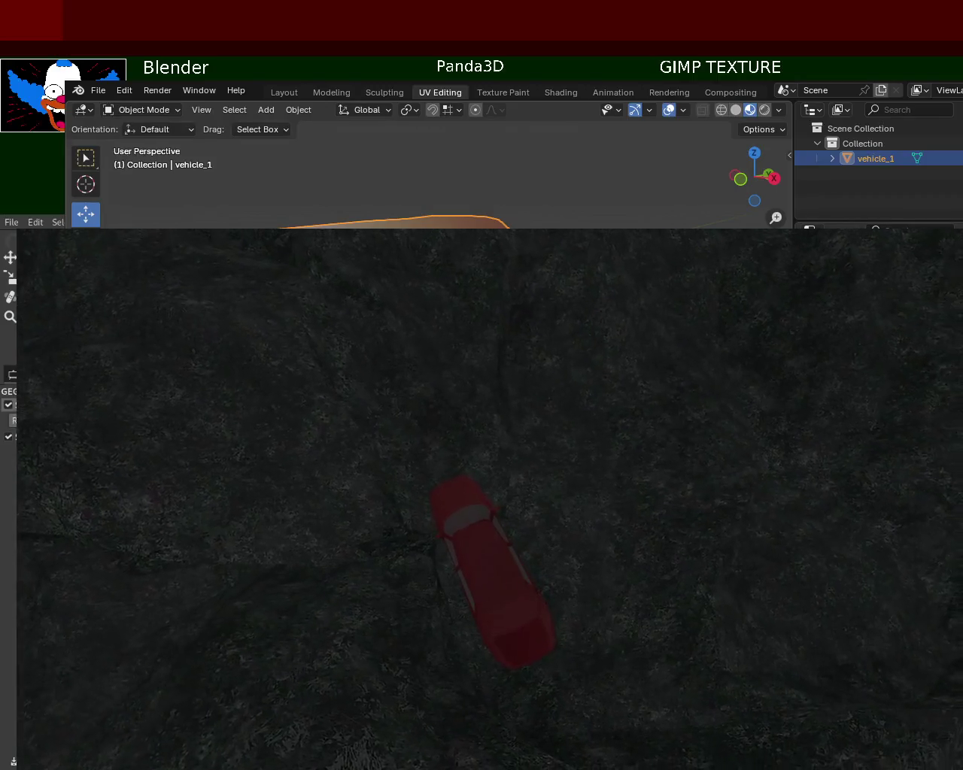
key(Escape)
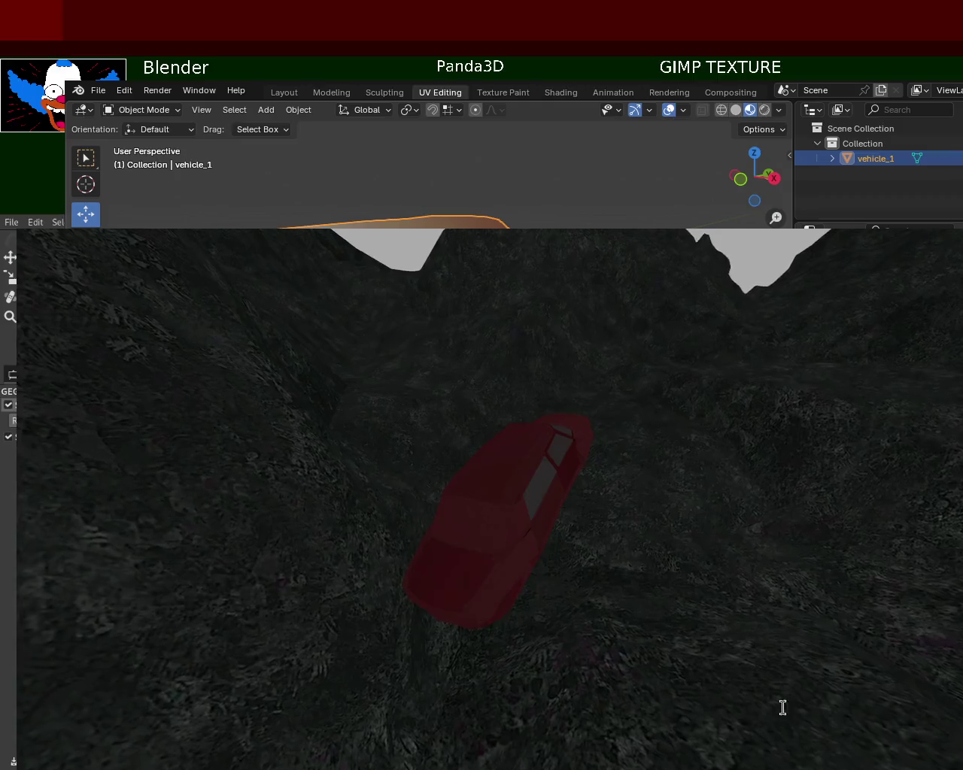
- Press Escape repeatedly to close the running Panda3D game preview
key(Escape)
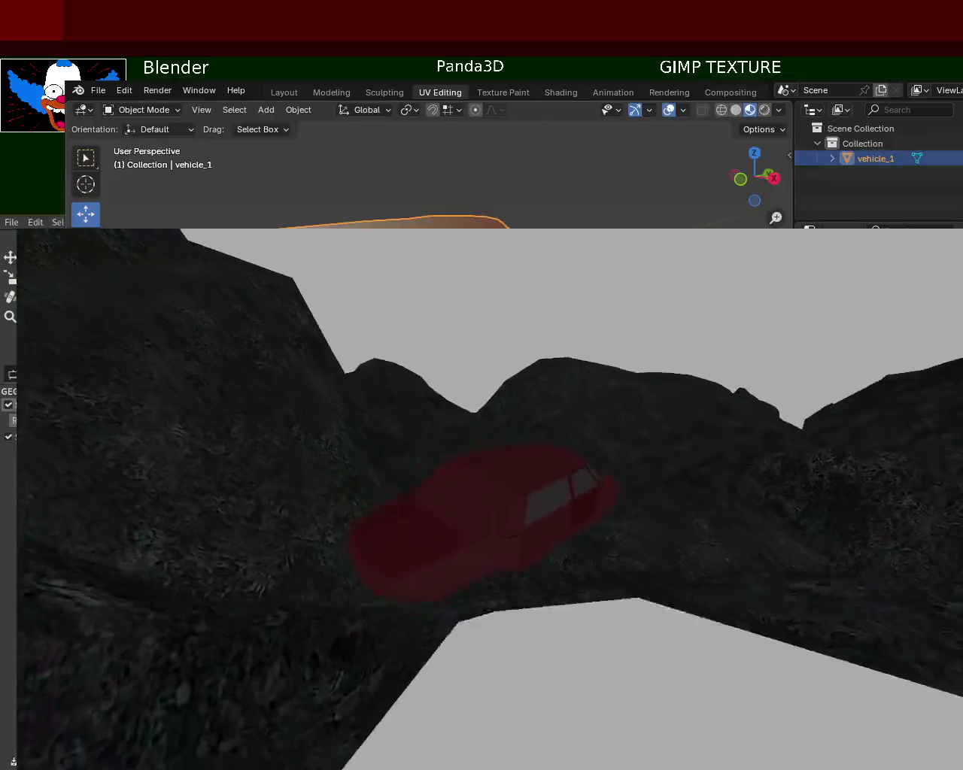
key(Escape)
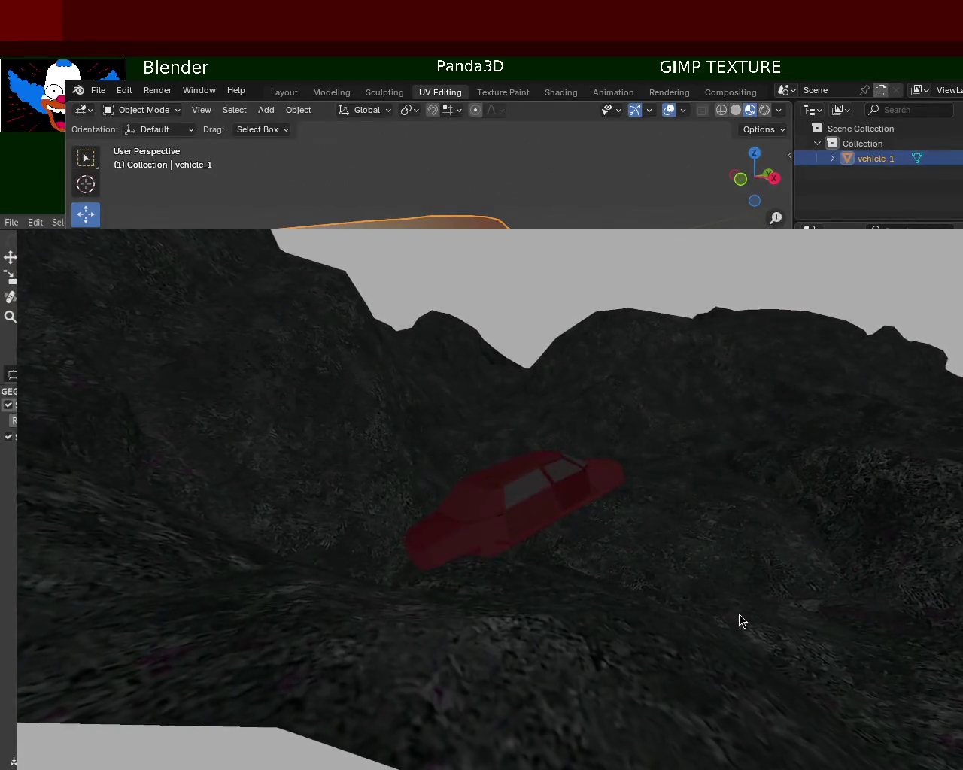
key(Escape)
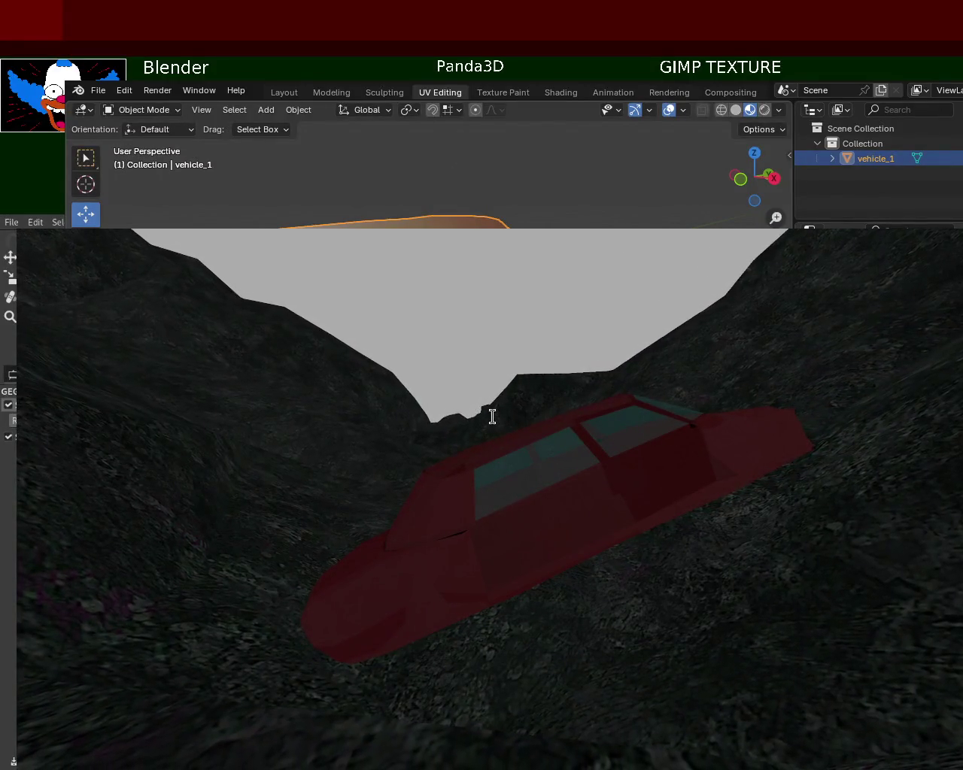
- Close and relaunch the game, view the red car from overhead, then close it to reveal GIMP
key(Escape)
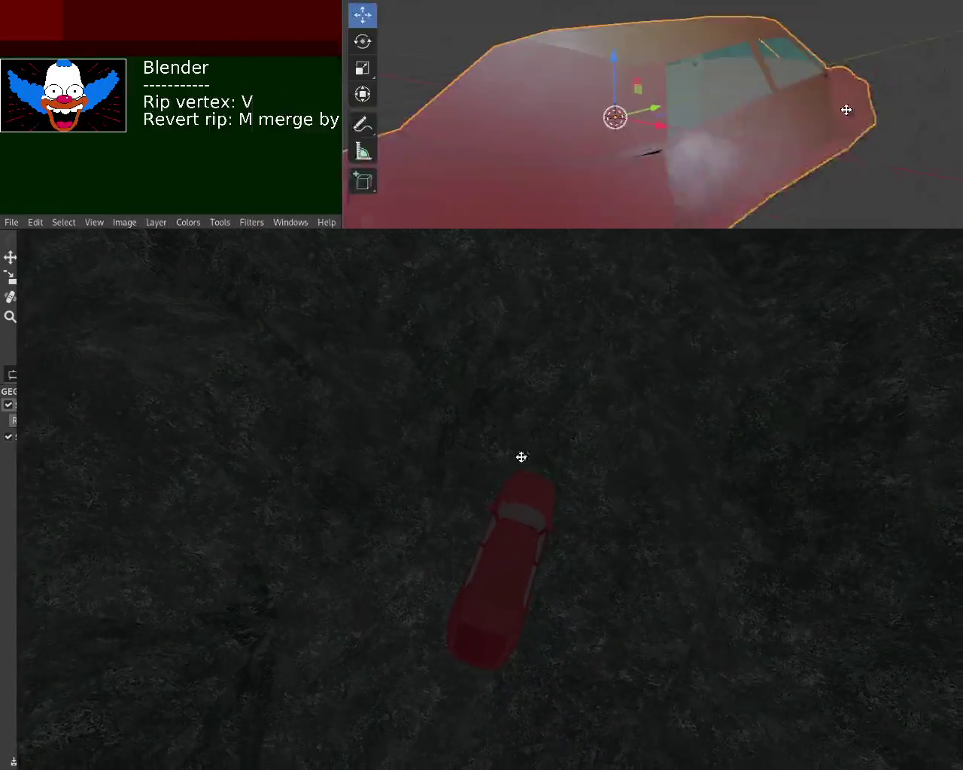
key(Escape)
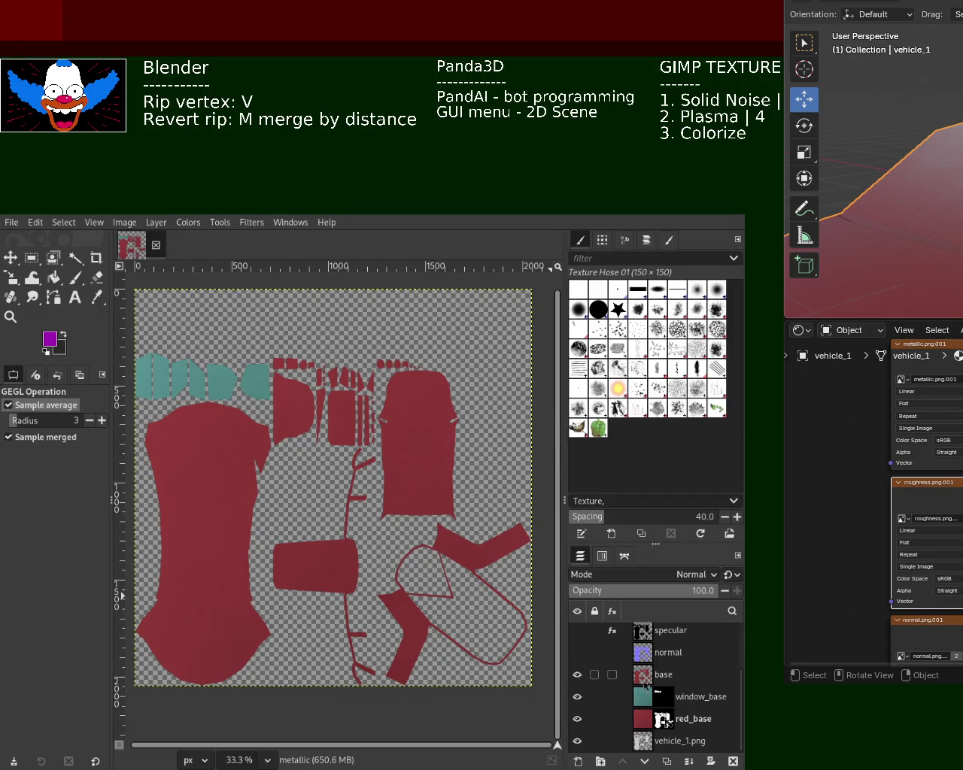
- Select the specular, normal and base layers together and delete them
scroll(742, 701, up, 2)
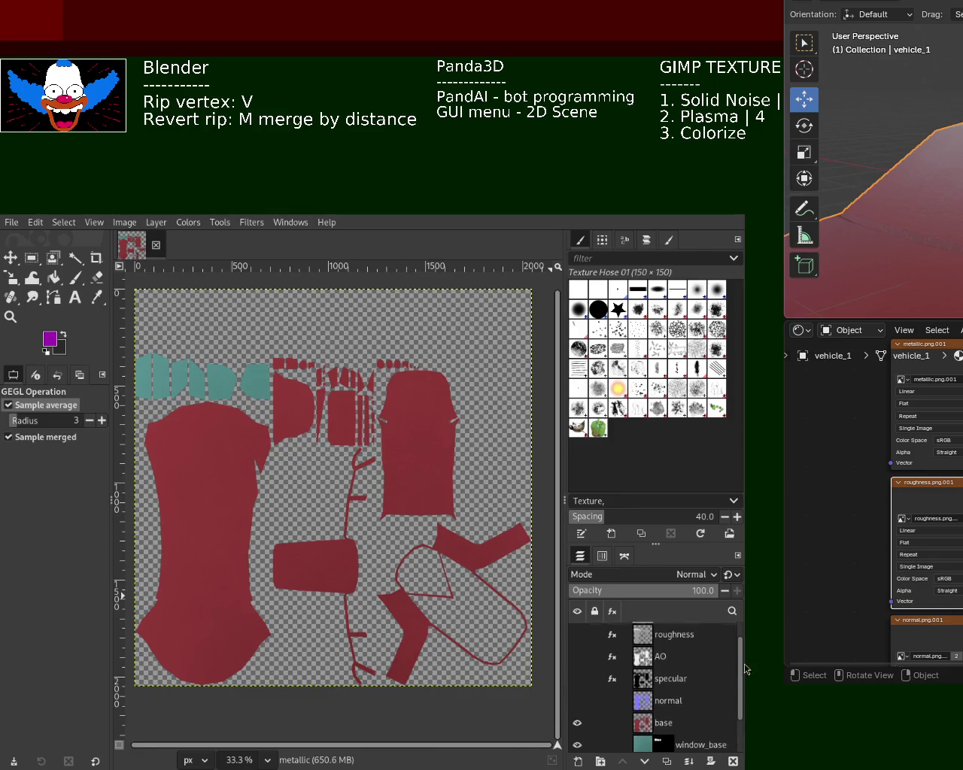
scroll(730, 677, up, 1)
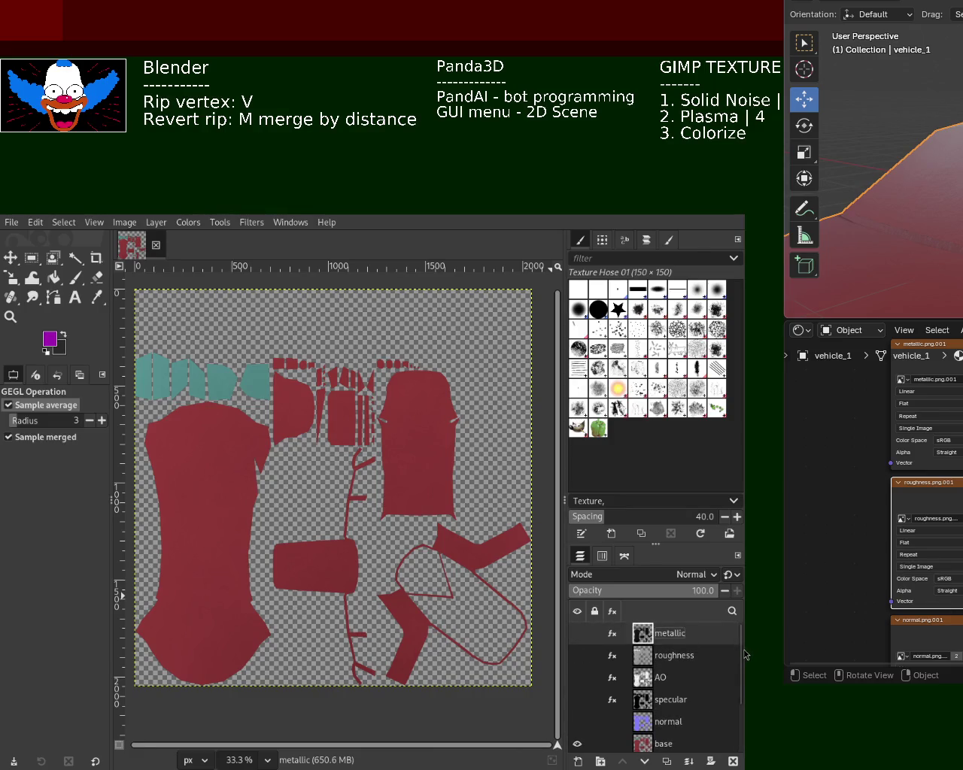
scroll(741, 663, down, 2)
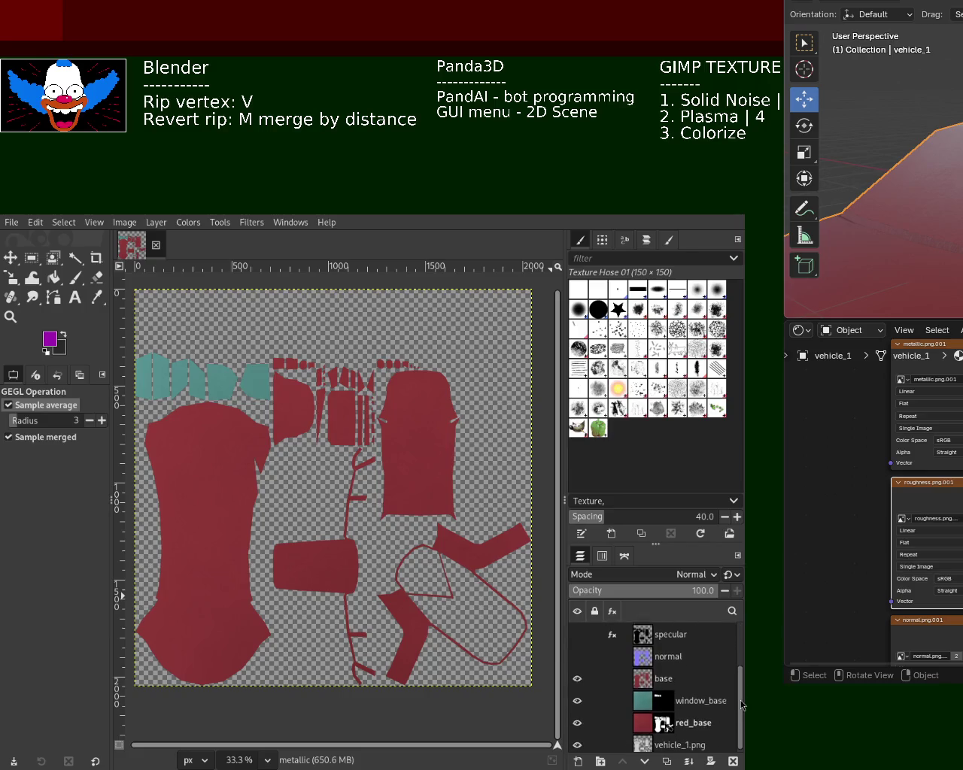
shift+click(677, 659)
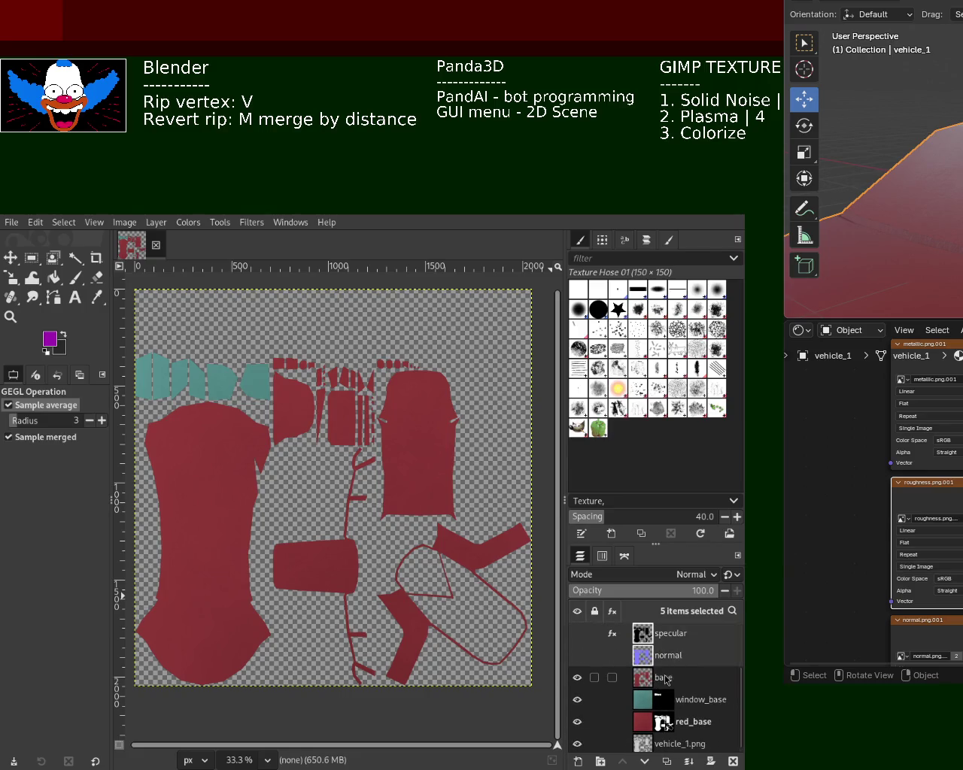
shift+click(665, 679)
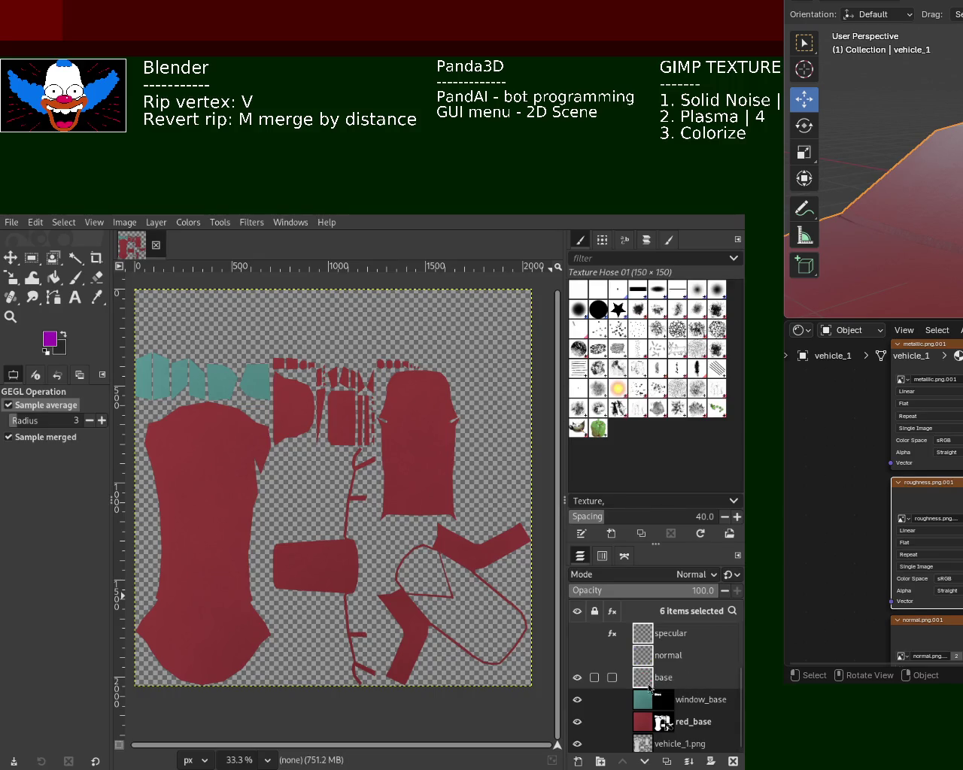
click(733, 762)
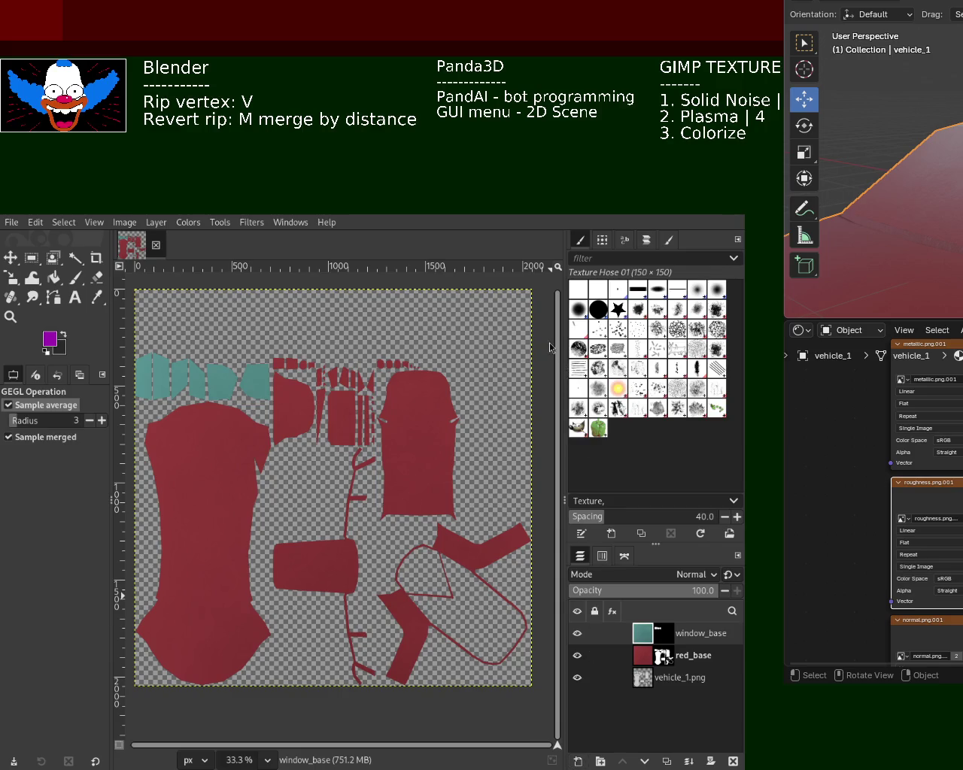
- Hide window_base, red_base and vehicle_1.png using a temporary blank layer, then delete that layer
key(shift+ctrl+n)
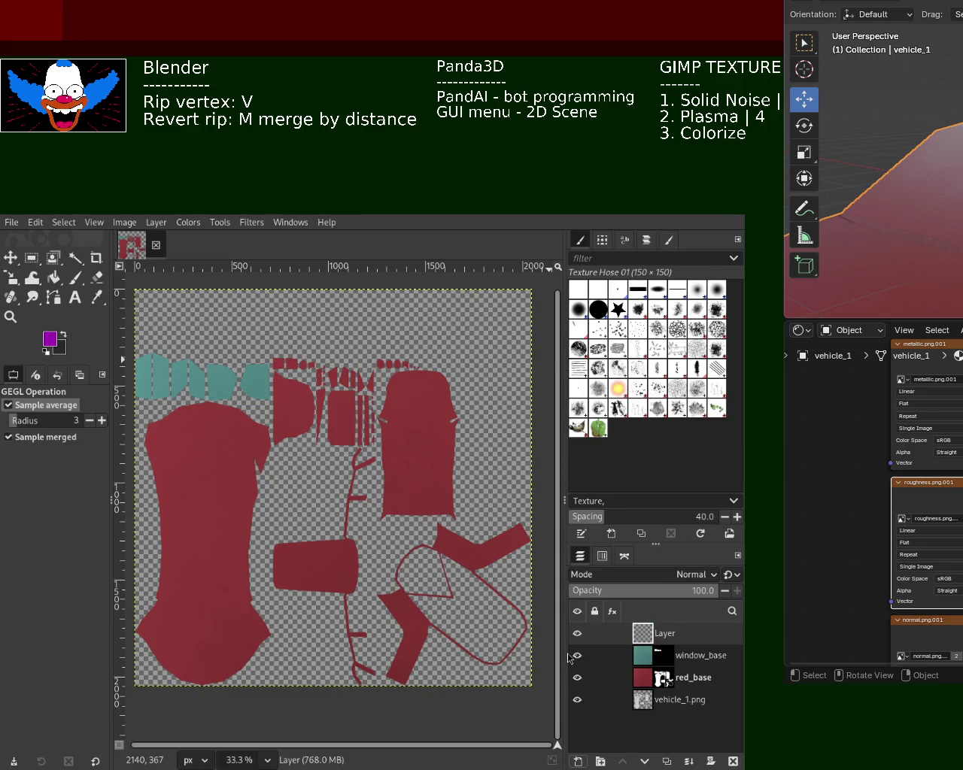
drag(577, 655, 577, 700)
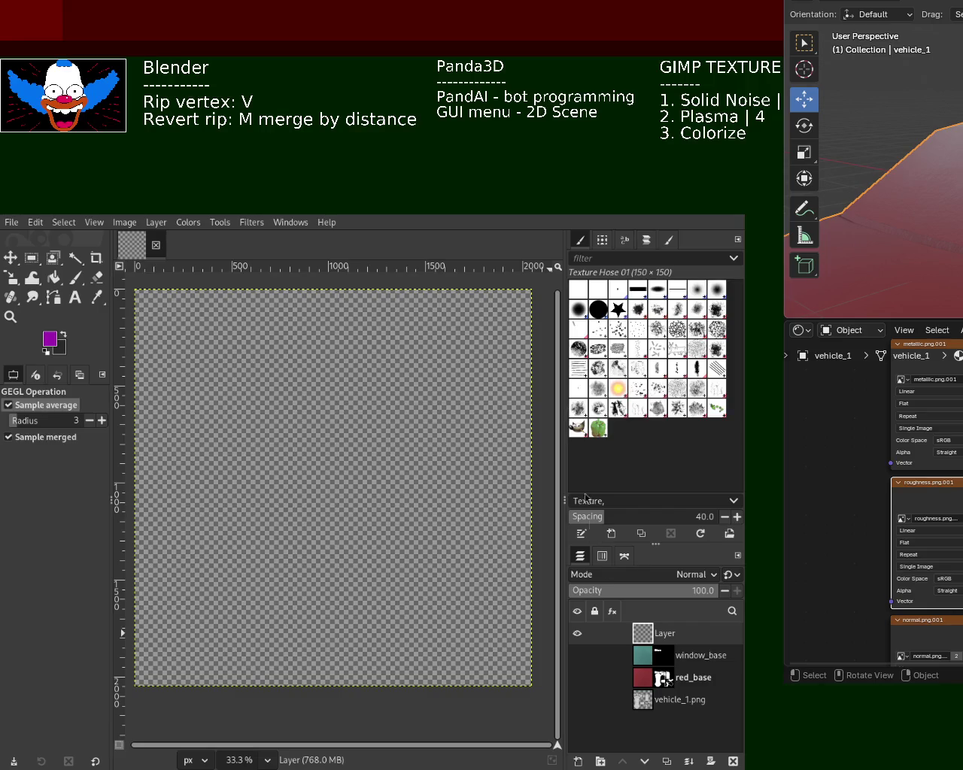
click(651, 662)
click(646, 642)
click(732, 762)
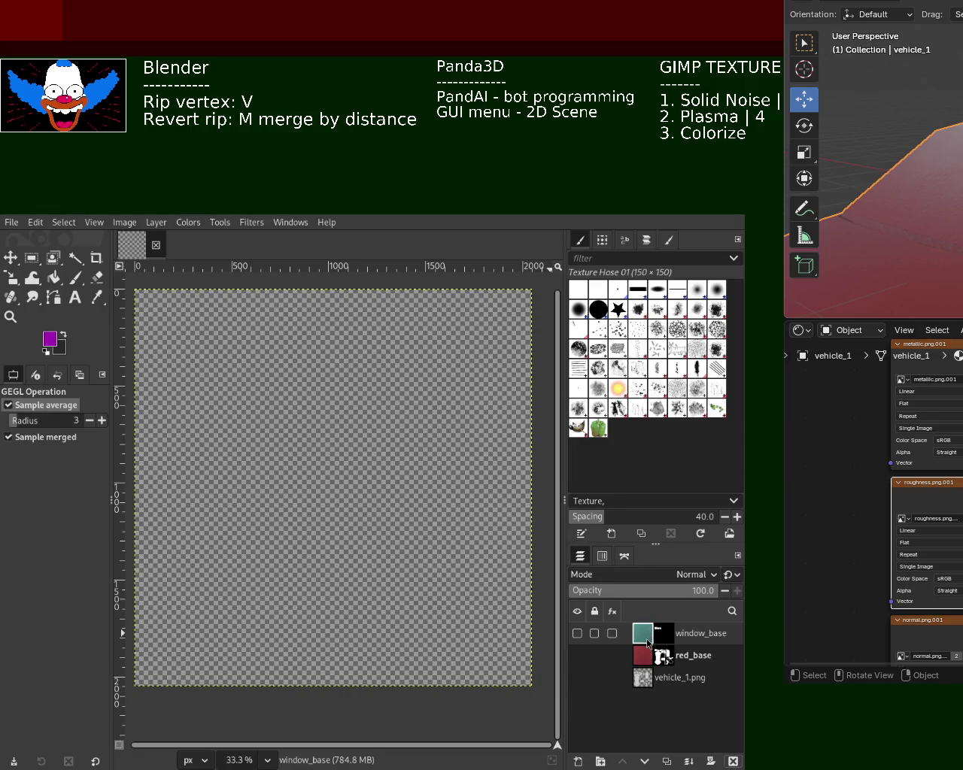
- Duplicate window_base and make the window_base copy visible on the canvas
key(ctrl+shift+d)
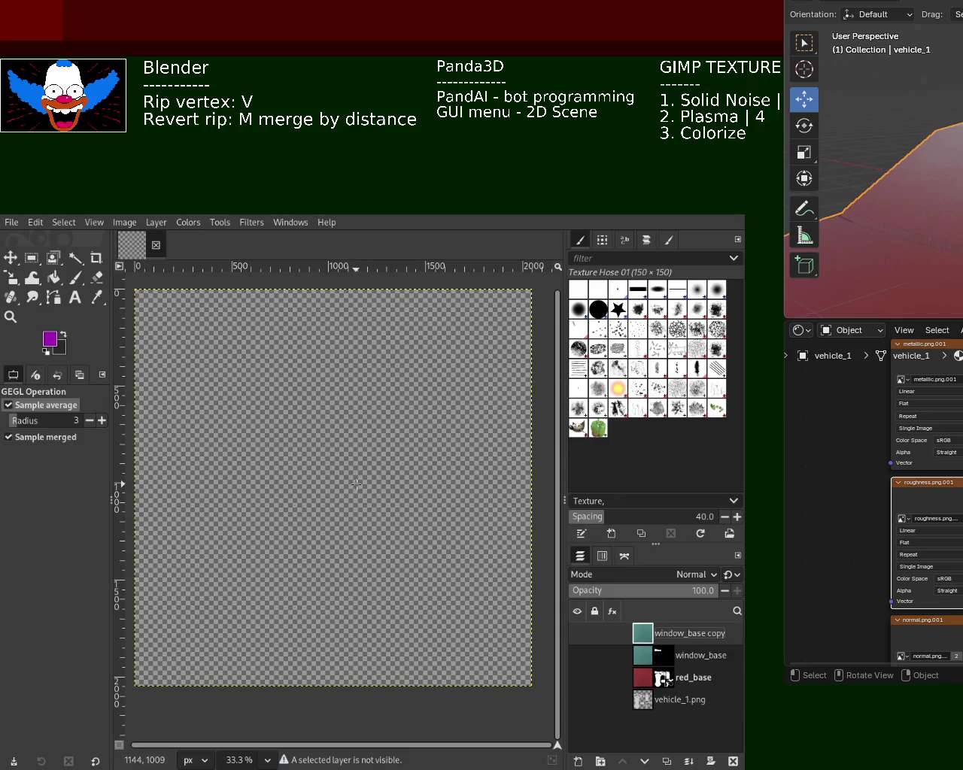
click(577, 634)
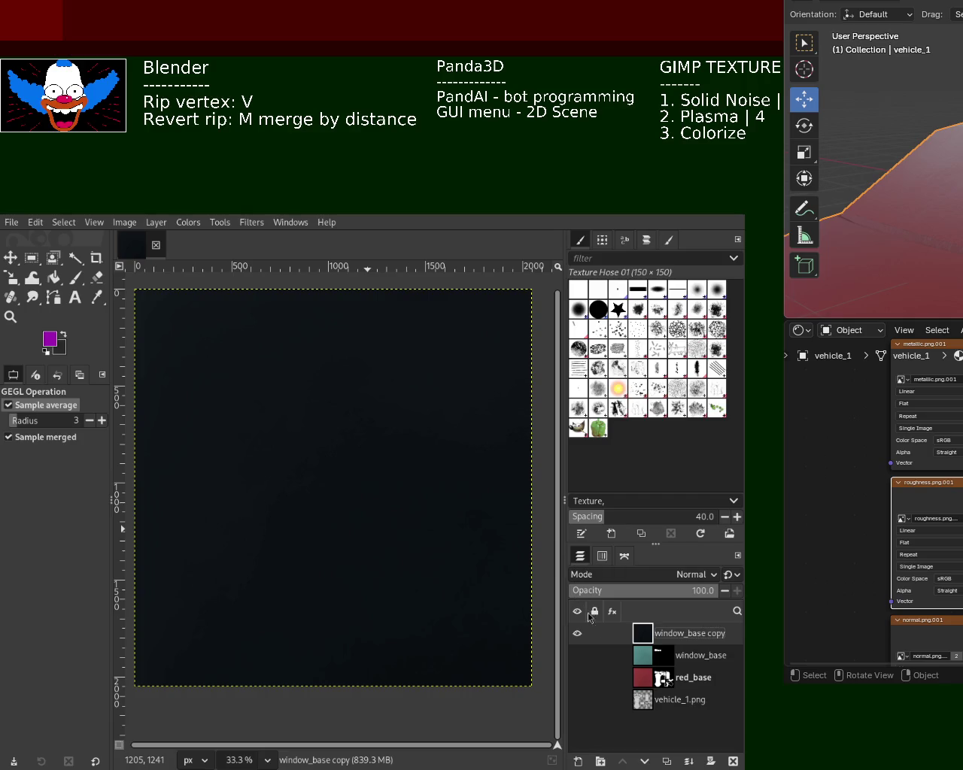
- Hide the copy, show the vehicle_1.png UV layout, and Fuzzy Select its window piece
mouse_move(644, 699)
click(577, 634)
click(628, 700)
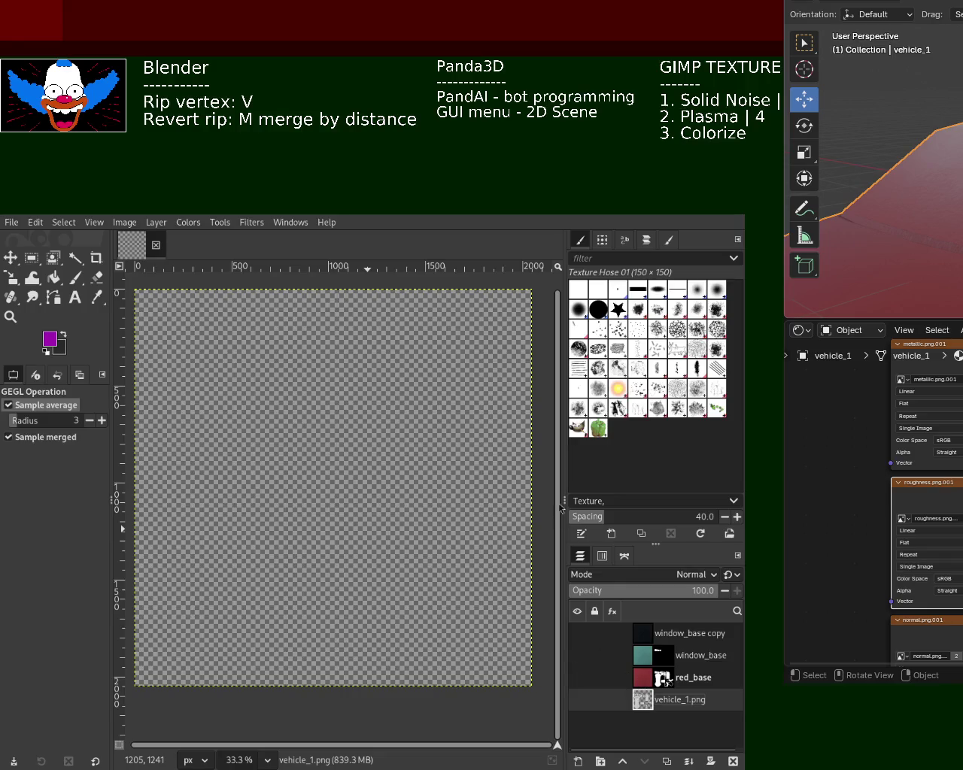
click(577, 700)
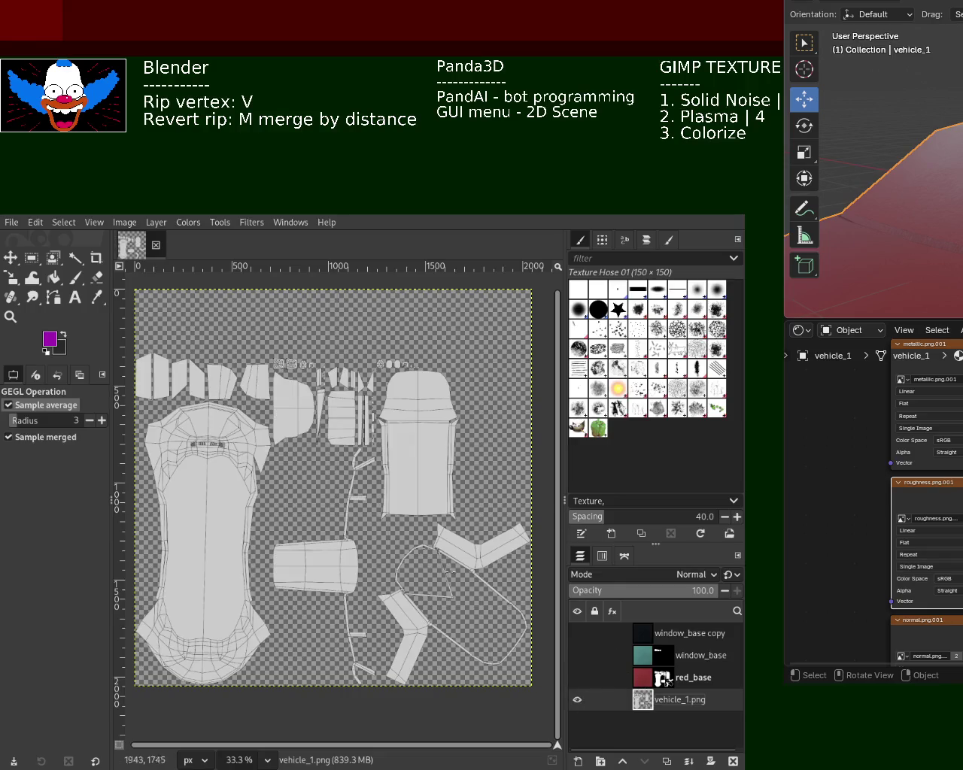
click(75, 257)
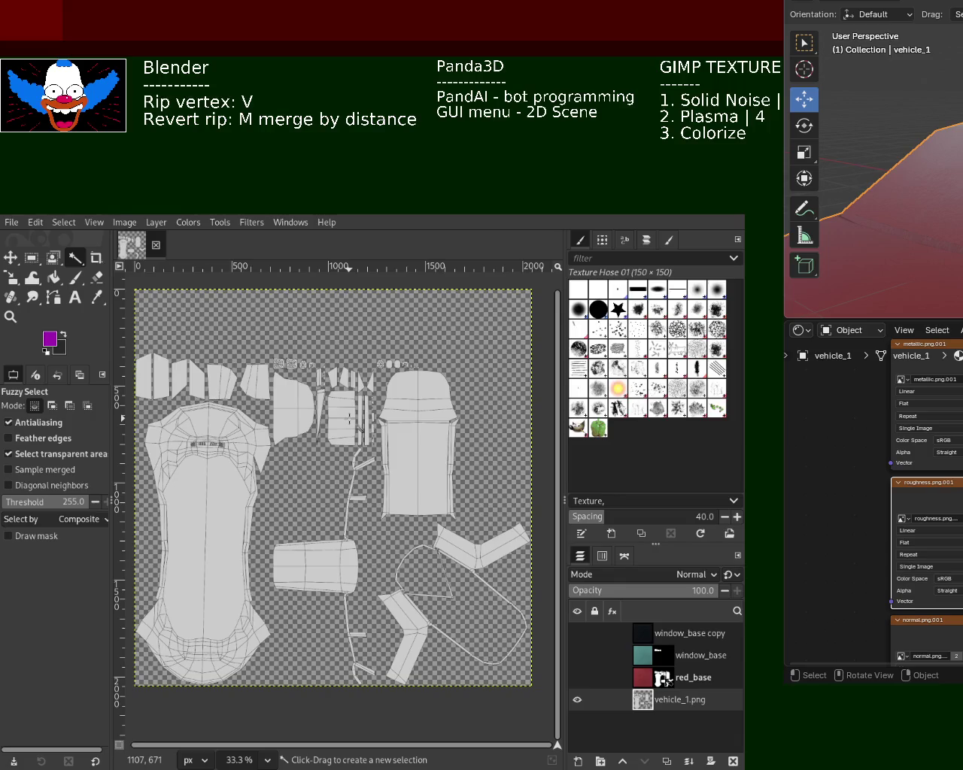
click(350, 416)
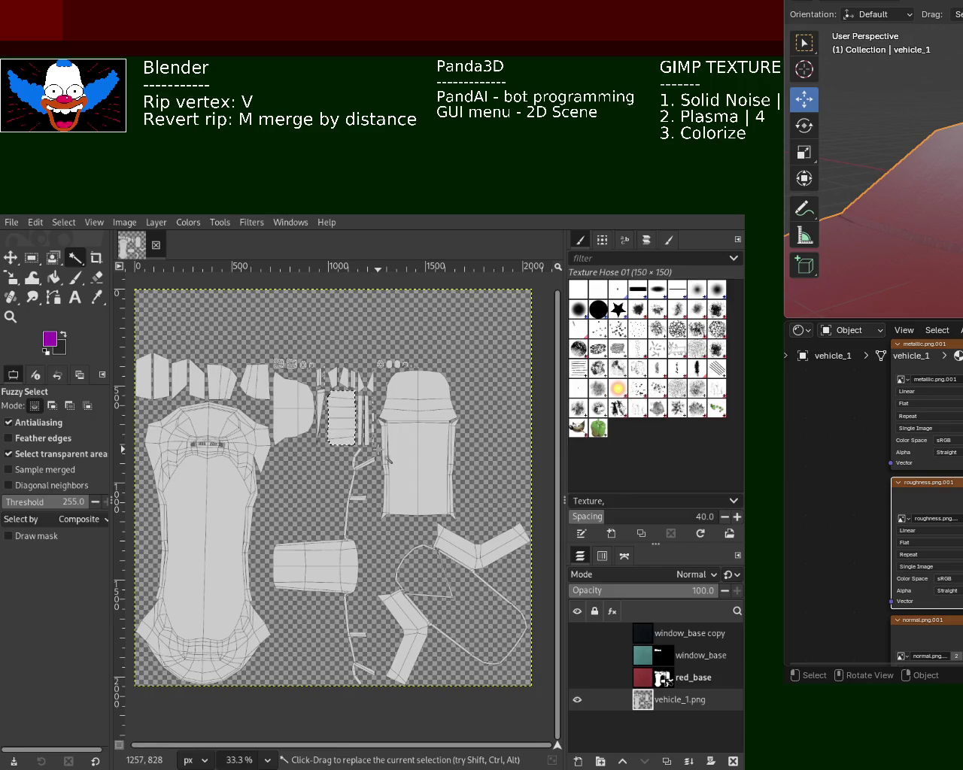
mouse_move(677, 633)
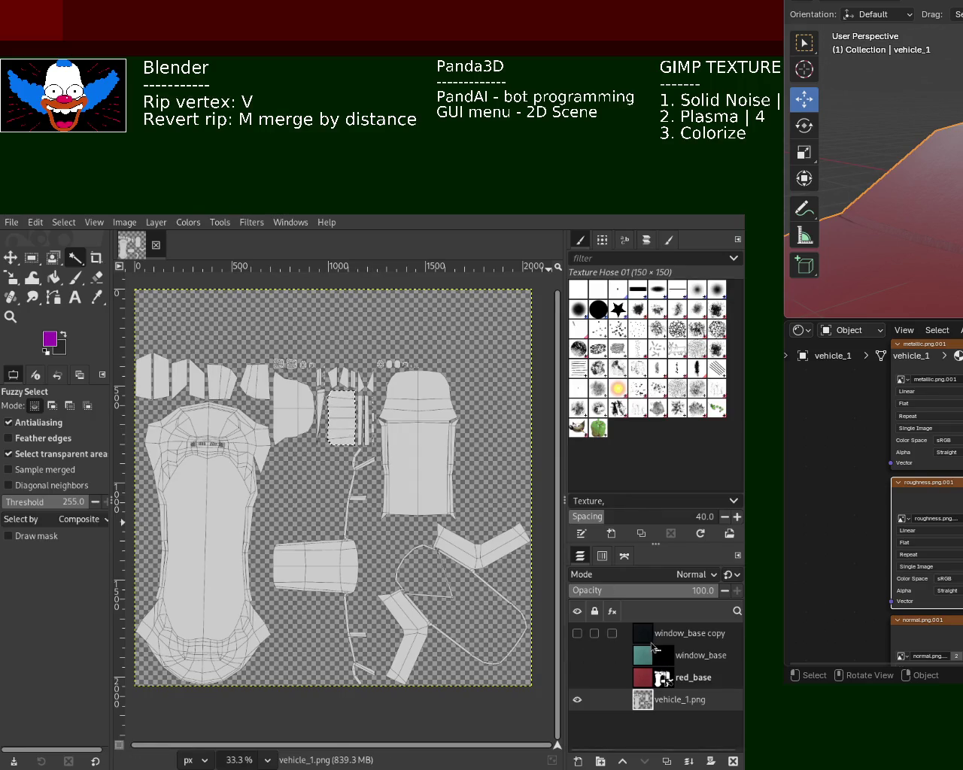
- Mask window_base copy to the window selection and show window_base and red_base again
click(652, 641)
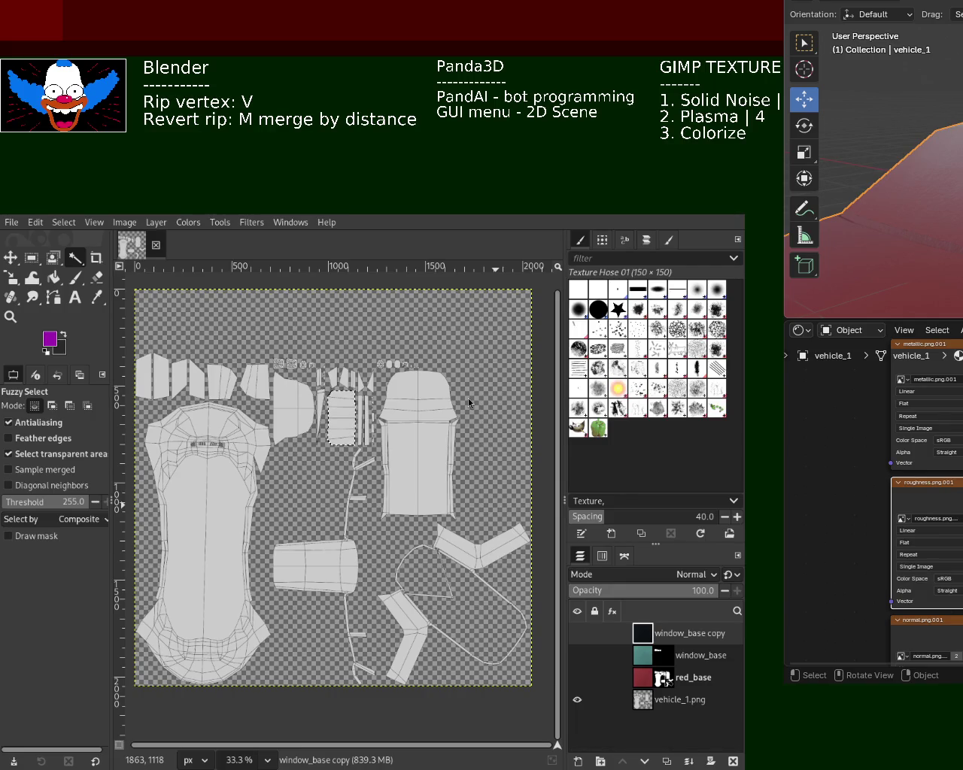
key(ctrl+m)
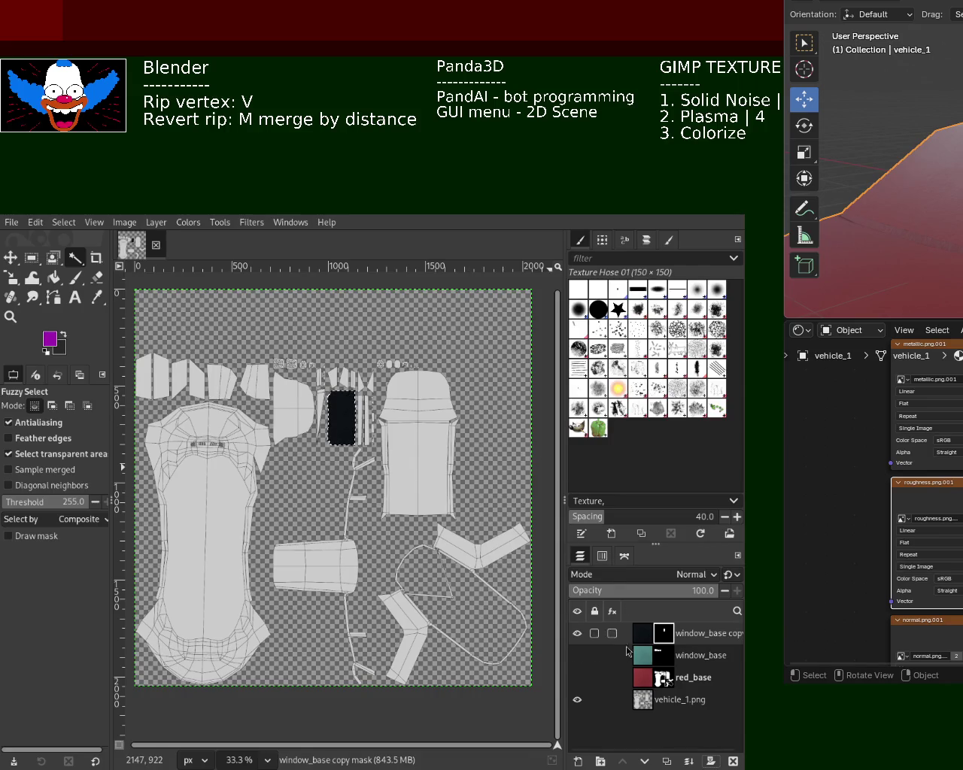
mouse_move(576, 655)
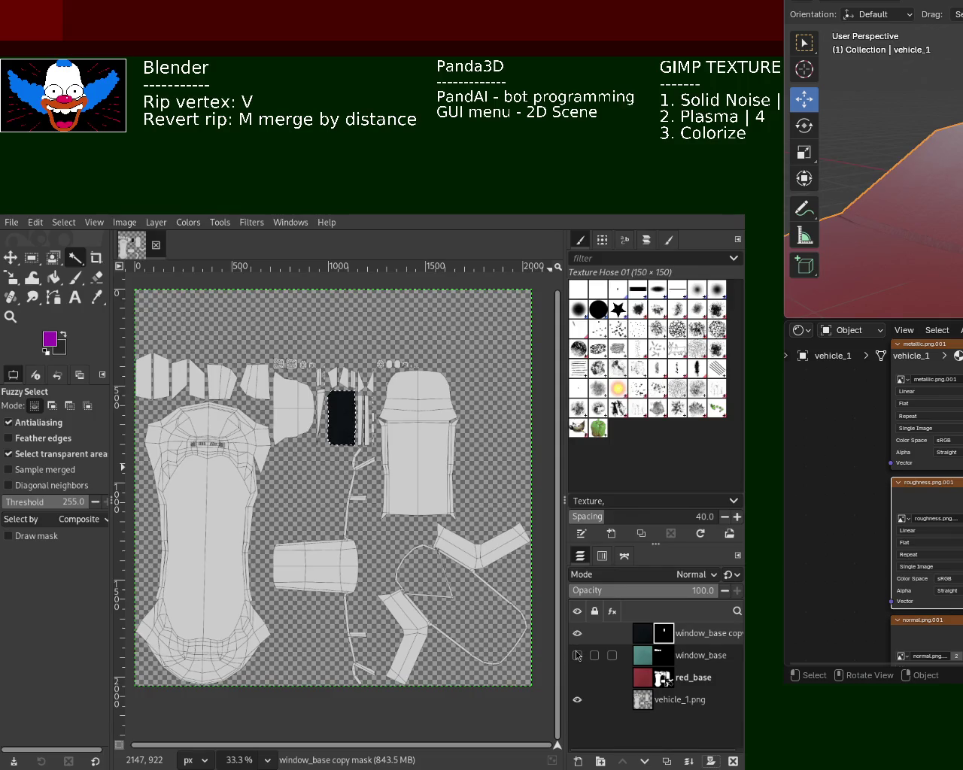
click(577, 655)
click(577, 677)
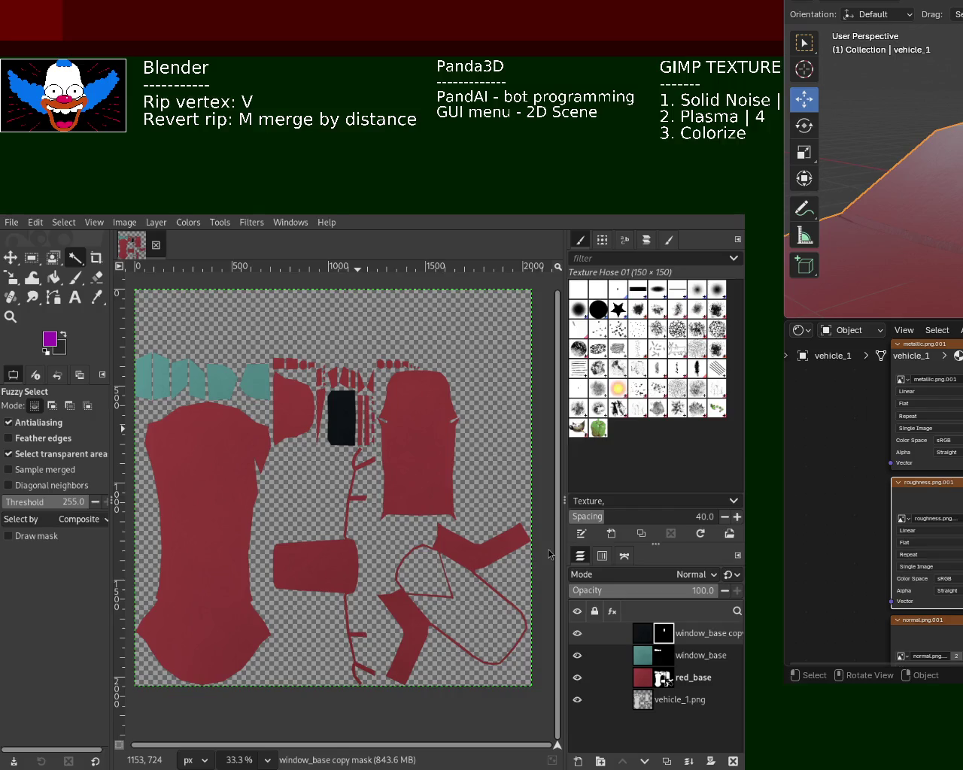
- Duplicate the window_base copy, window_base and red_base layers and reorder them in the stack
mouse_move(662, 678)
click(644, 634)
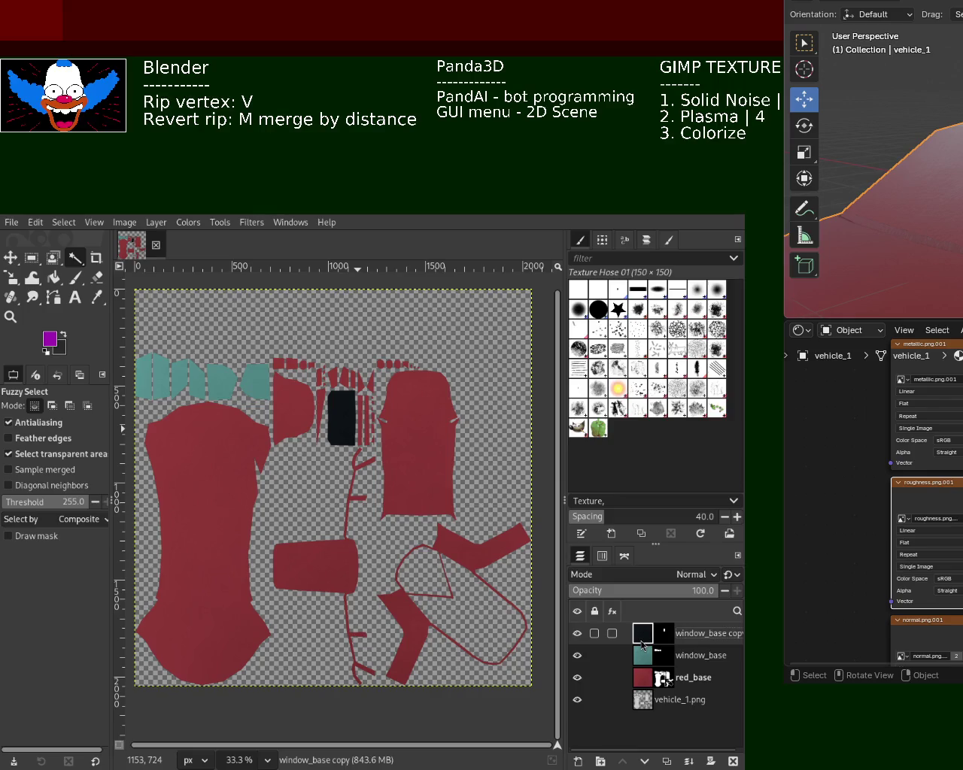
key(ctrl+shift+d)
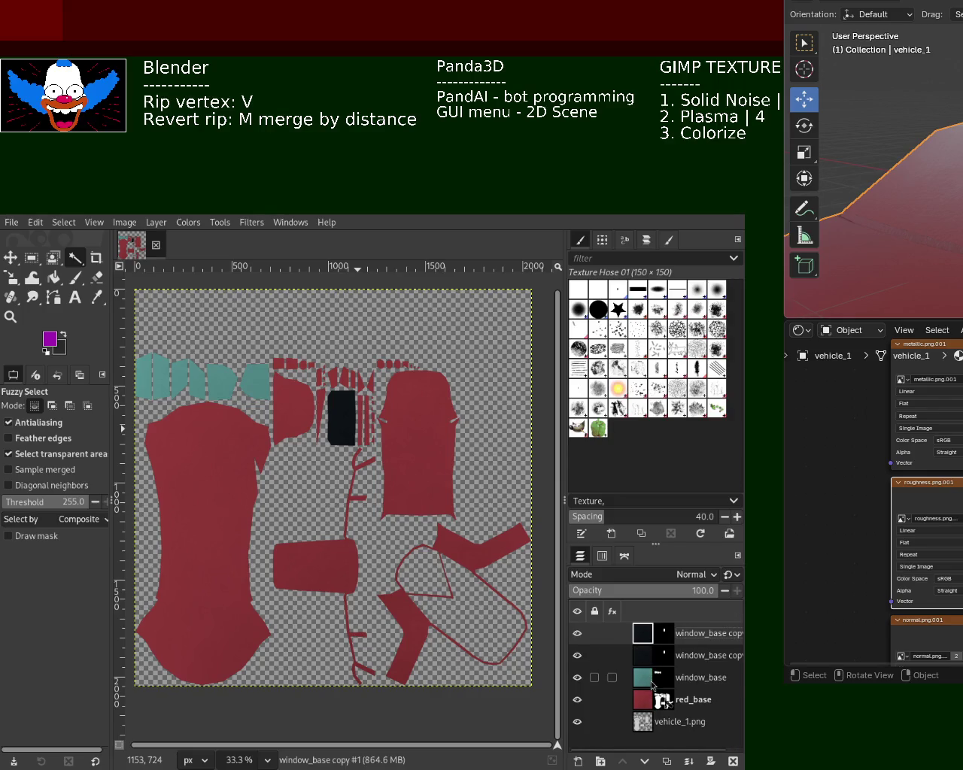
click(649, 680)
key(ctrl+shift+d)
click(650, 722)
key(ctrl+shift+d)
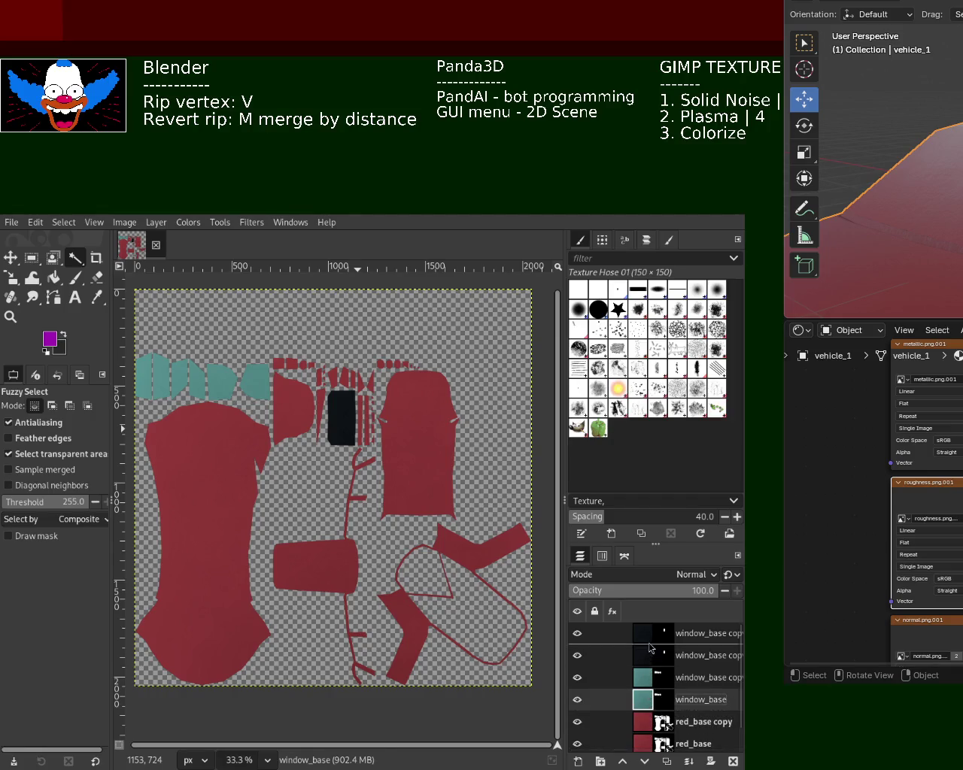
drag(644, 700, 644, 653)
drag(650, 745, 651, 668)
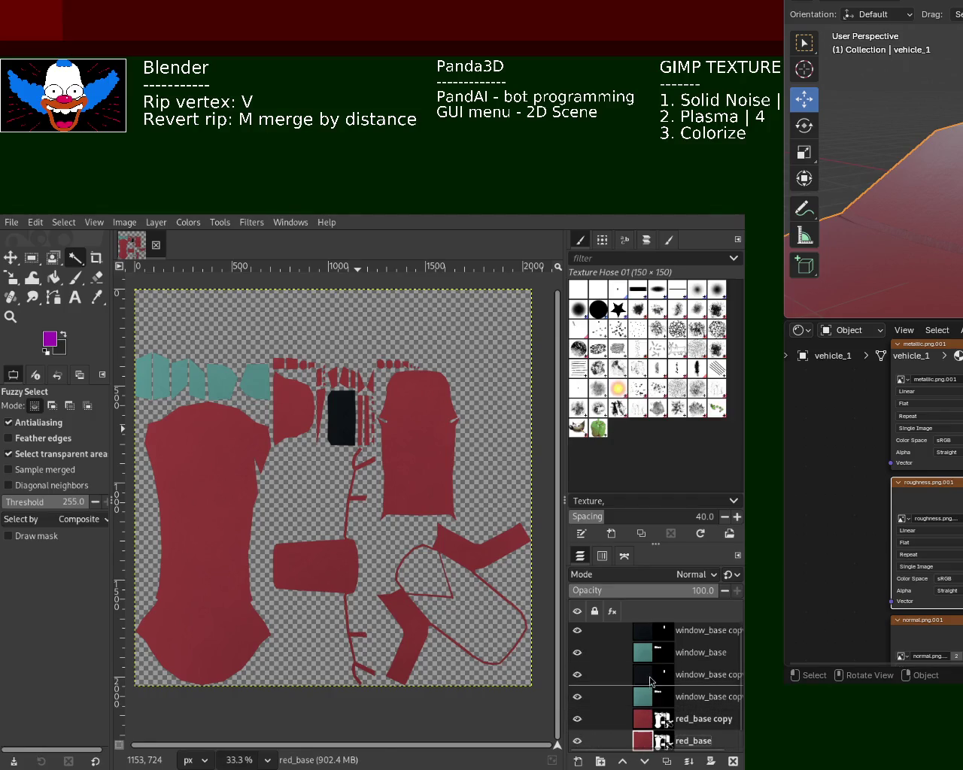
- Merge the top window layers down into red_base
click(650, 632)
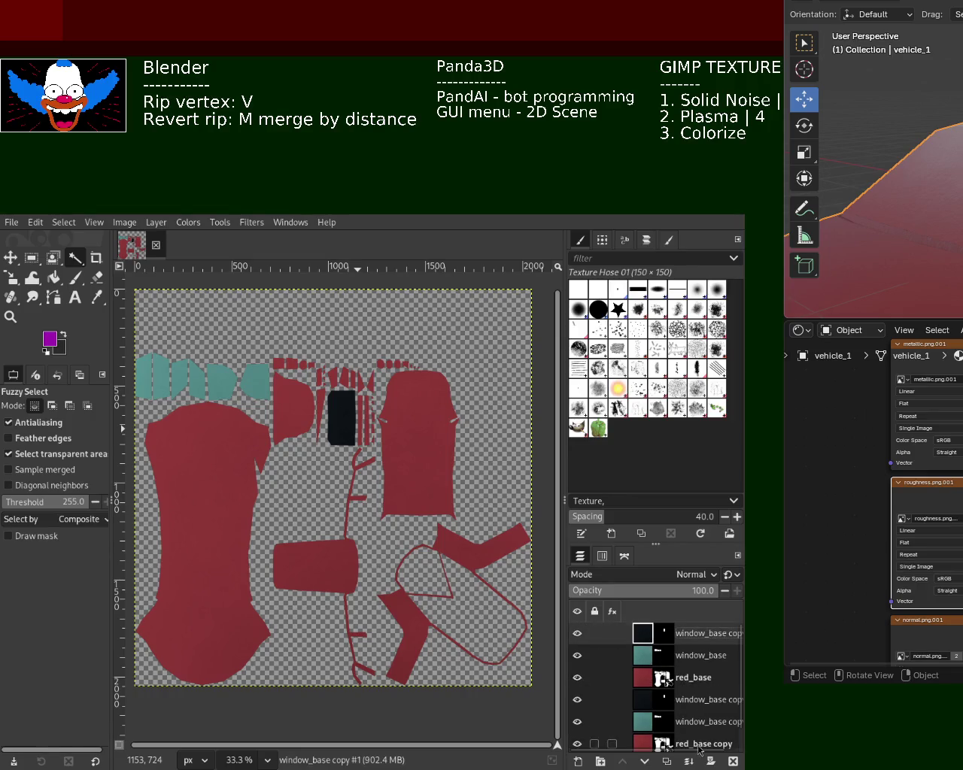
click(691, 763)
click(690, 763)
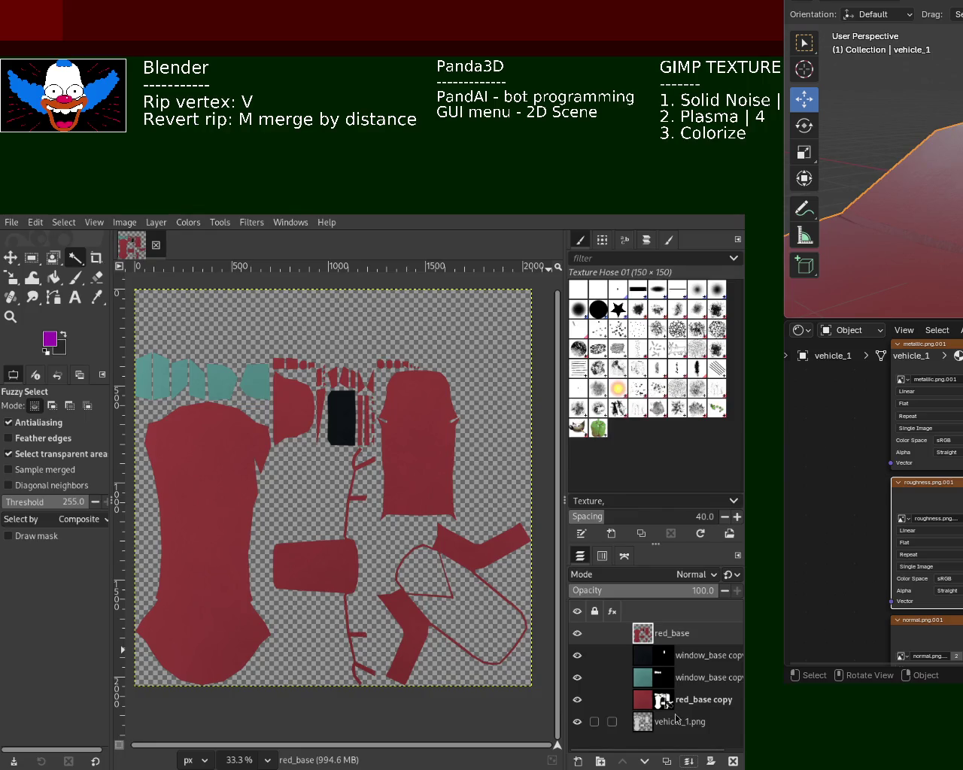
- Make several red_base copies and rename the top one 'metallic'
key(ctrl+shift+d)
key(ctrl+shift+d)
key(ctrl+shift+d)
key(ctrl+shift+d)
key(ctrl+shift+d)
double_click(703, 634)
text(m)
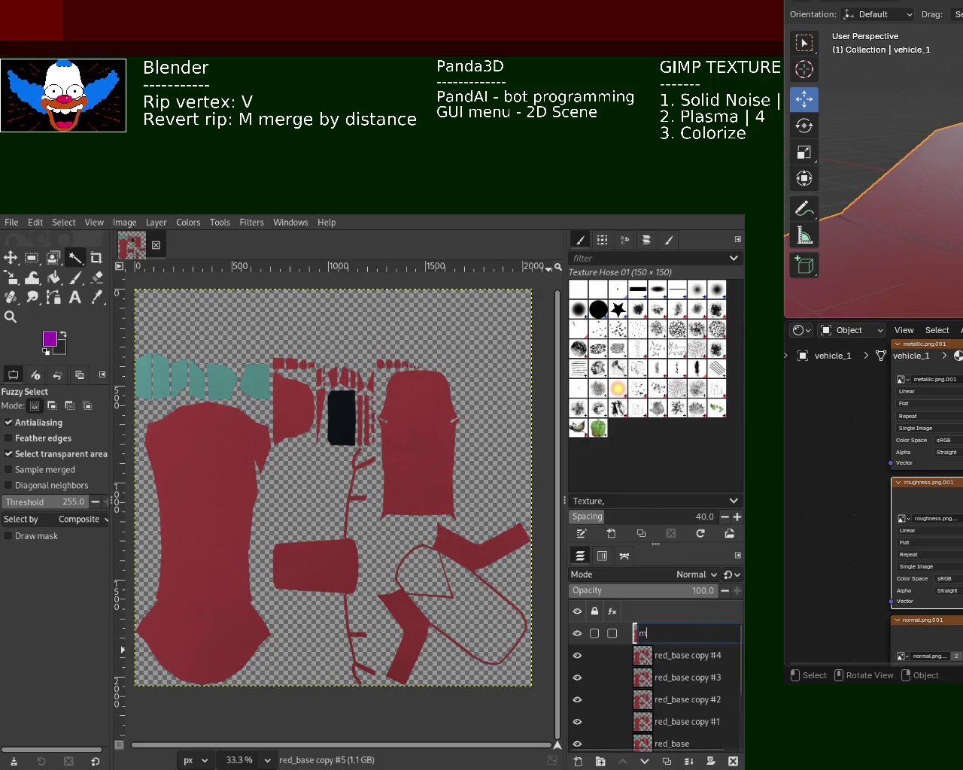
text(etallic)
key(Return)
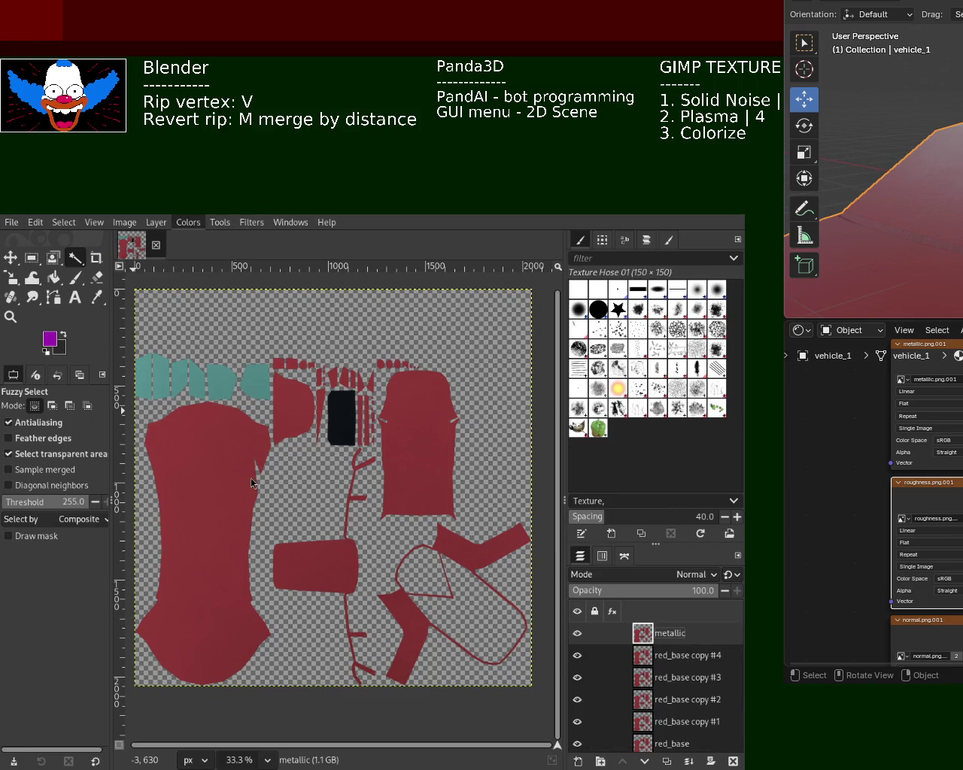
- Make the metallic layer greyscale, darken it with Levels black input 70, and hide it
key(ctrl+f)
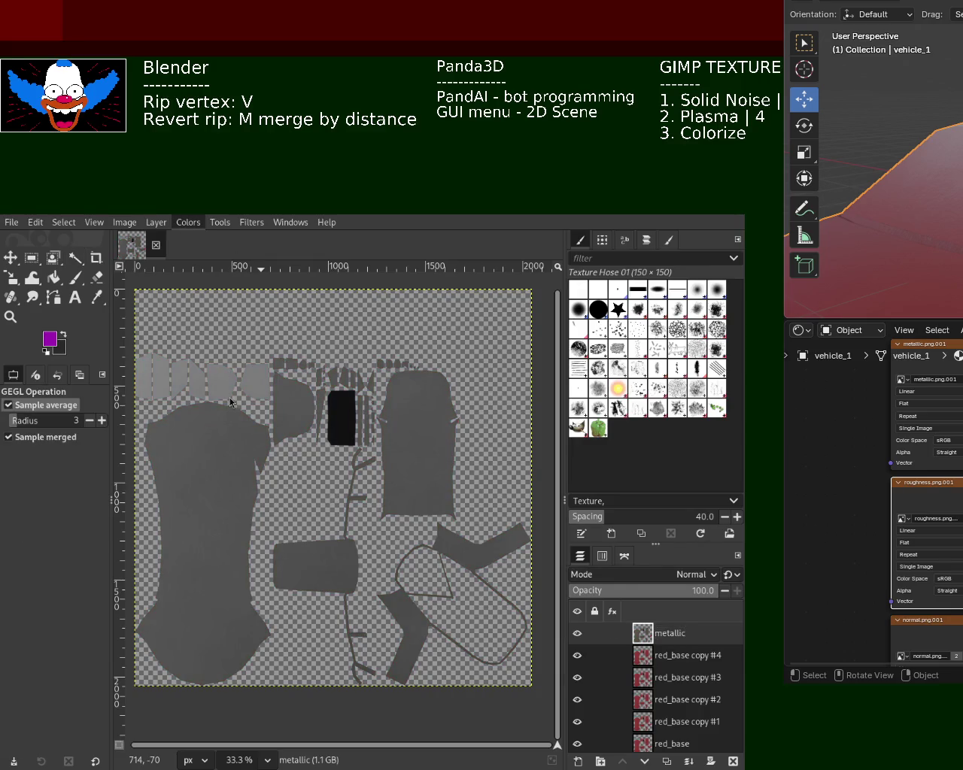
key(shift+ctrl+f)
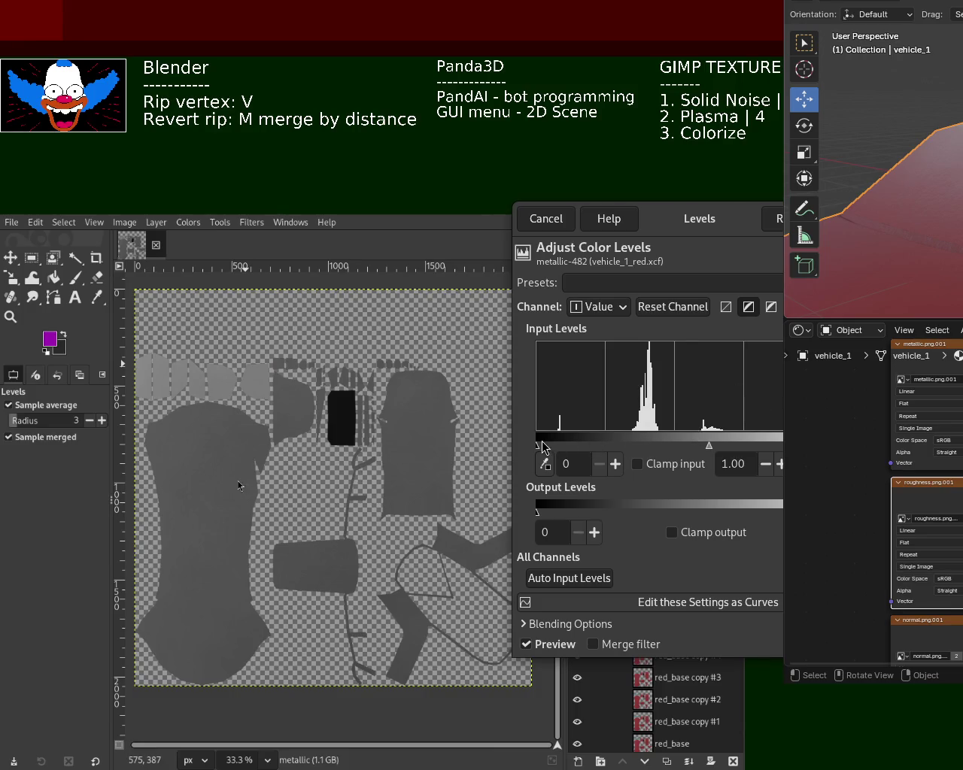
drag(542, 447, 631, 447)
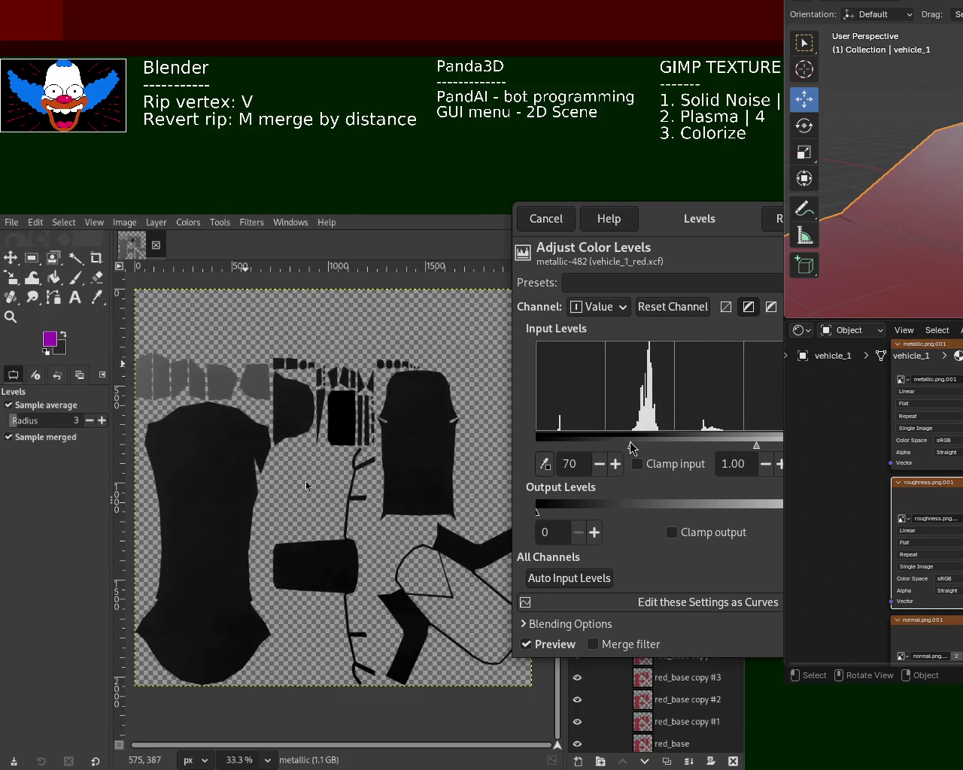
key(Return)
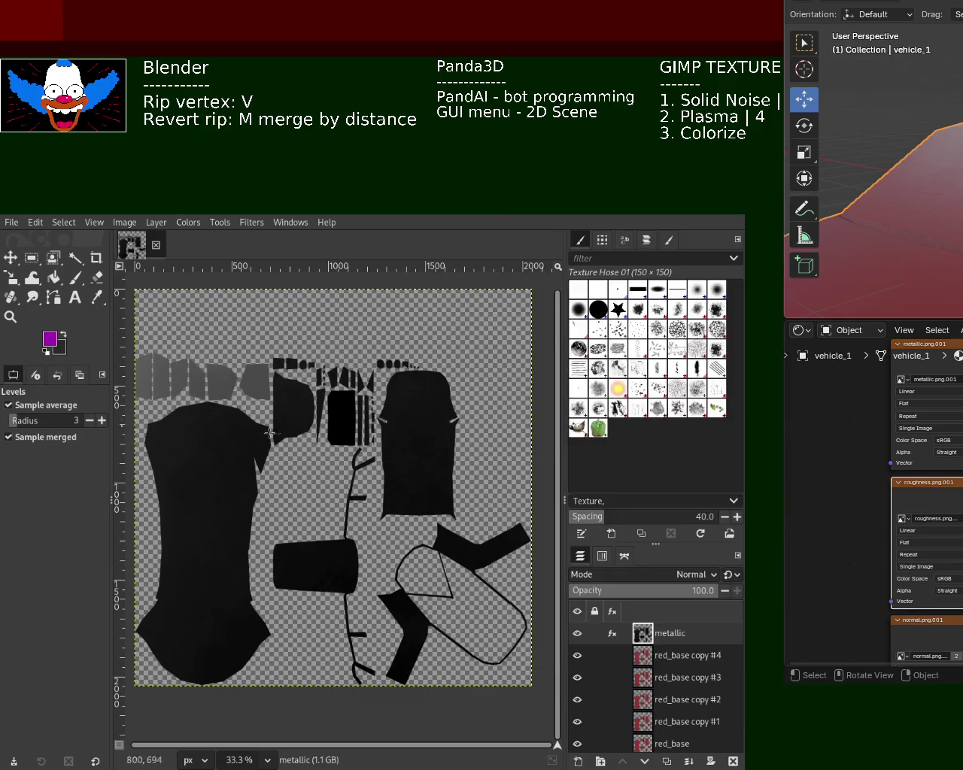
mouse_move(580, 638)
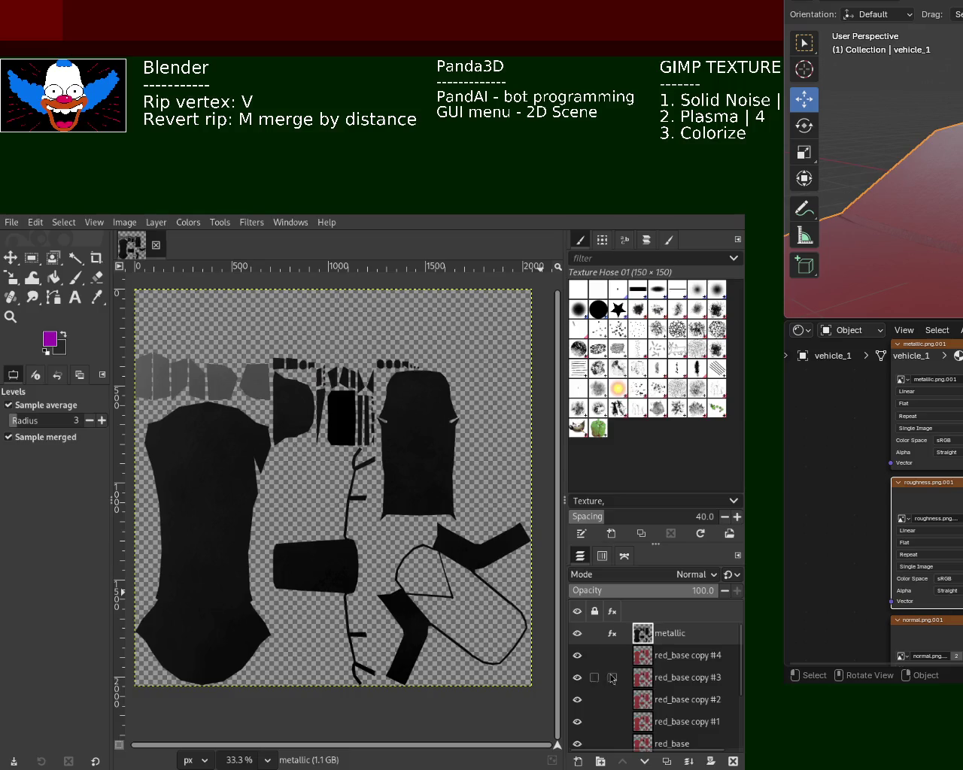
click(577, 636)
double_click(696, 656)
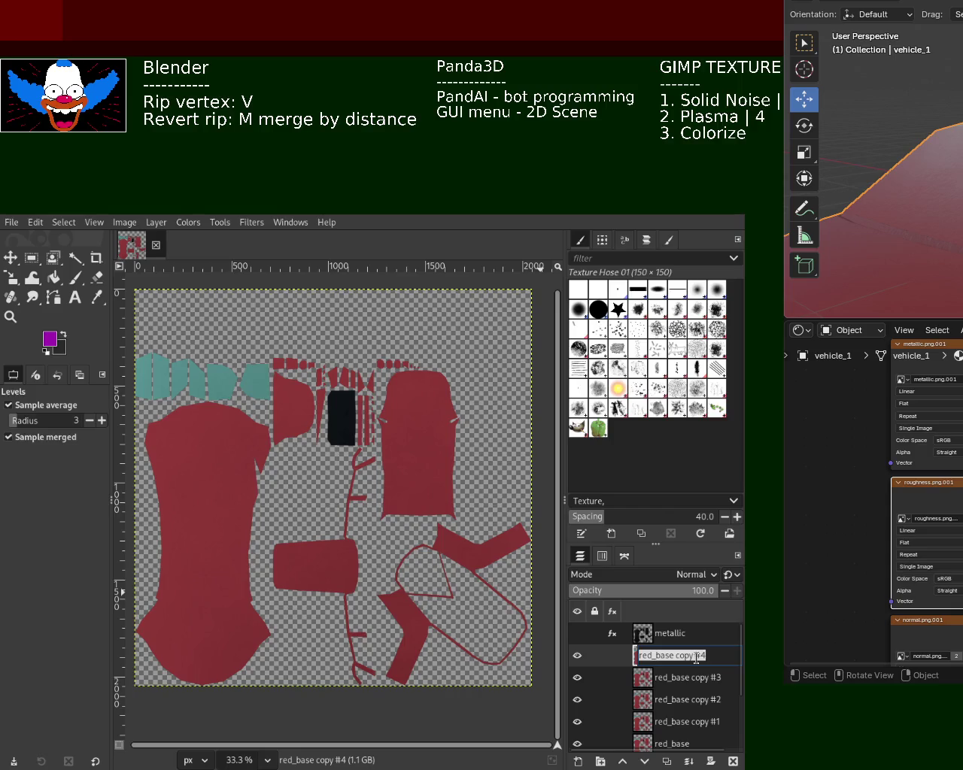
- Rename red_base copy #4 to 'roughness', desaturate it, and brighten it with Levels
text(roughne)
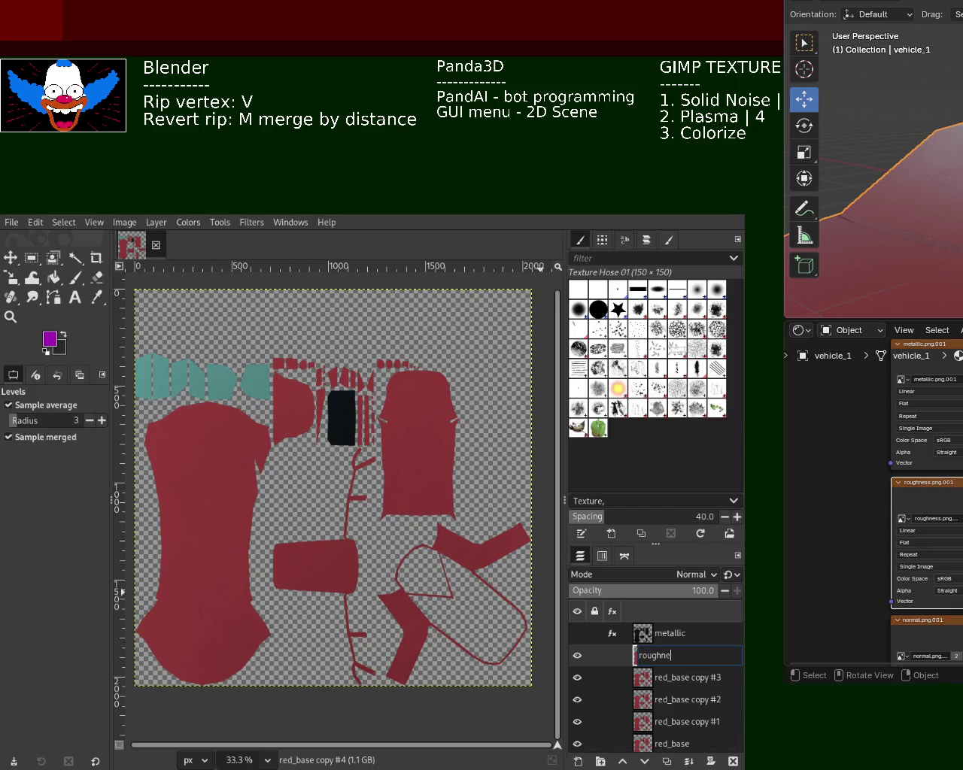
text(ss)
key(Return)
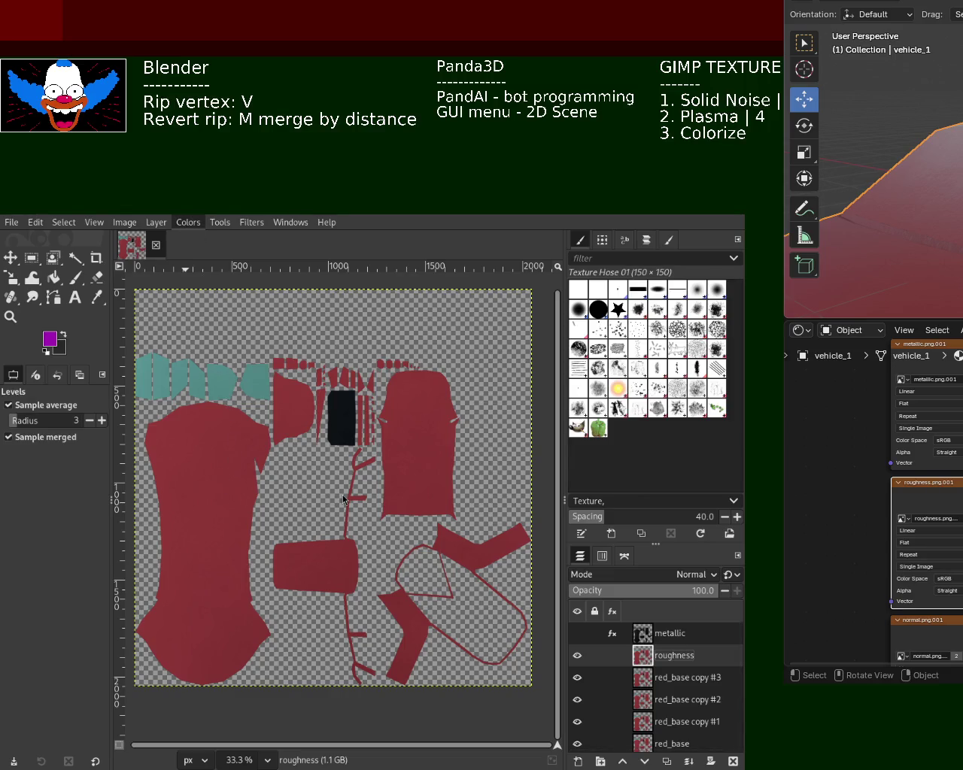
key(ctrl+f)
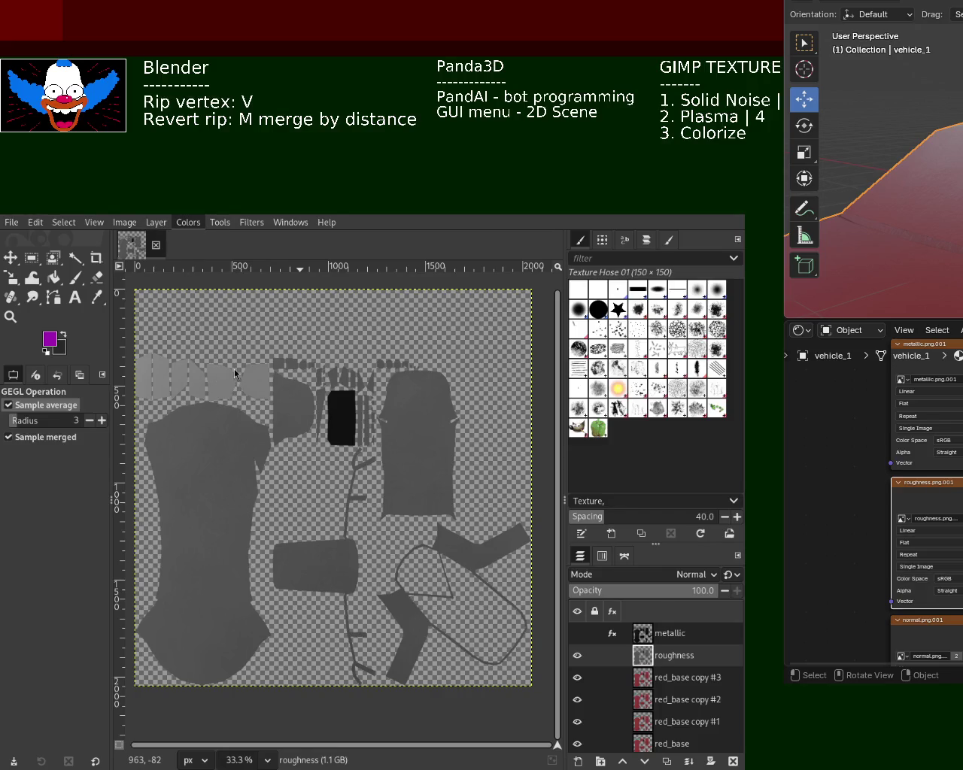
key(alt+c)
key(l)
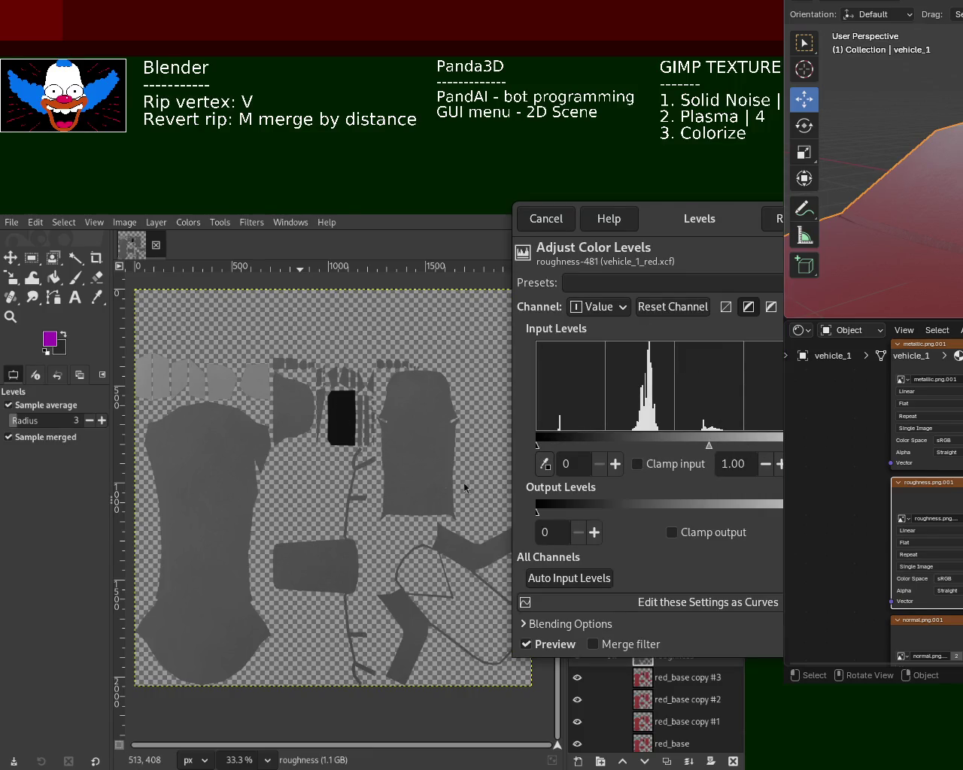
mouse_move(745, 447)
mouse_down()
mouse_move(702, 449)
mouse_move(721, 446)
mouse_up()
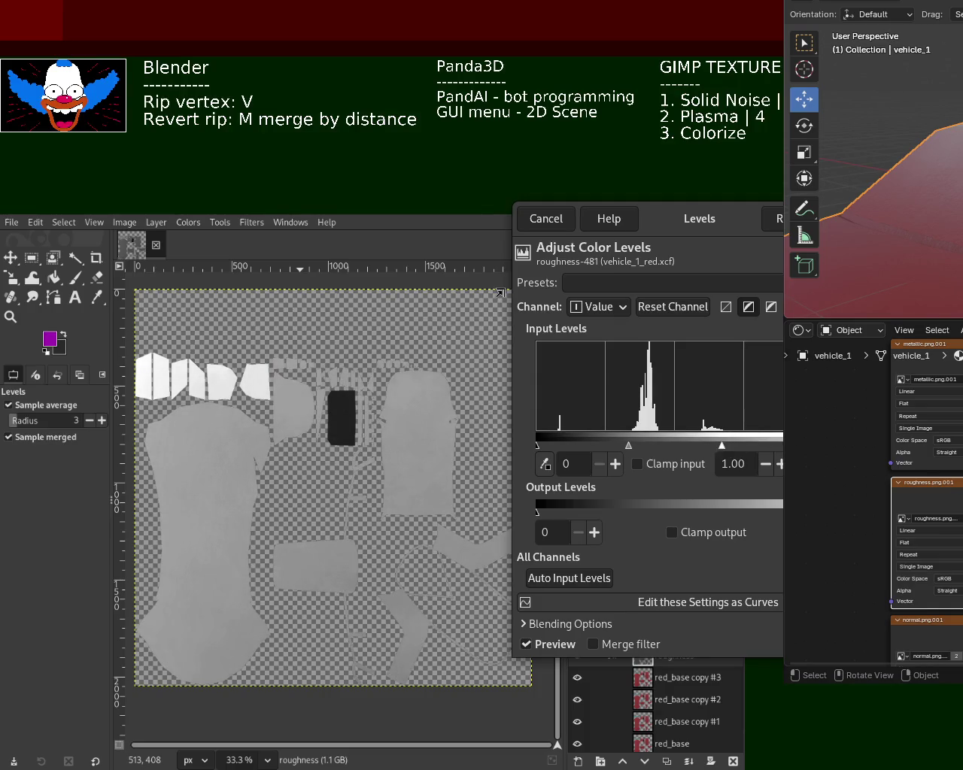
key(Return)
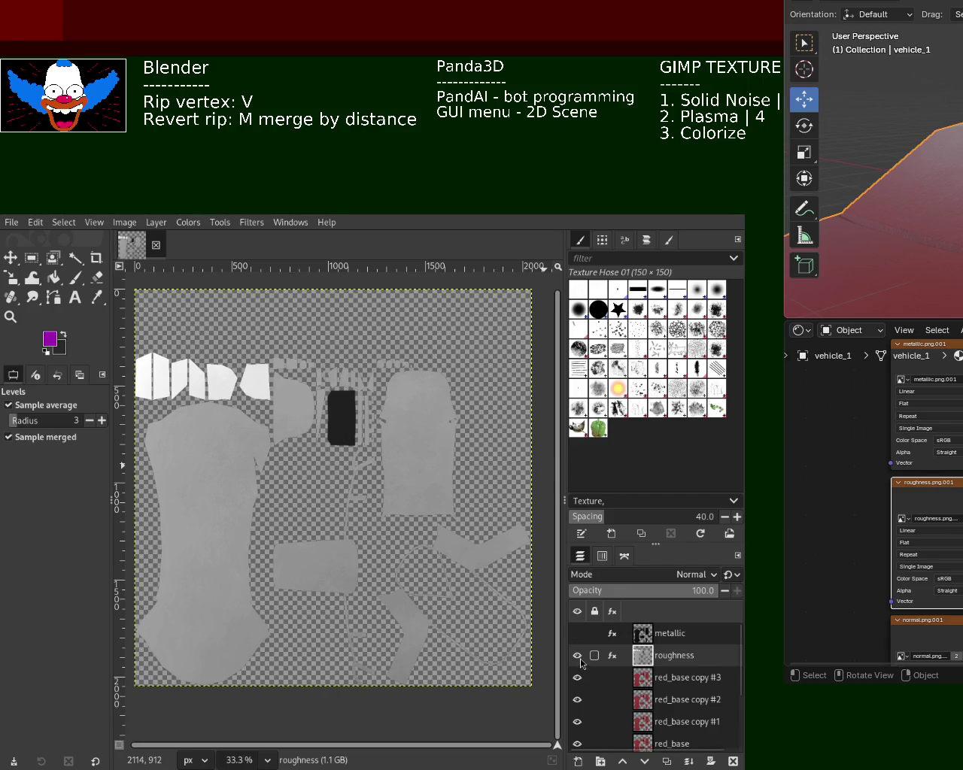
- Hide the roughness layer and begin renaming red_base copy #3
click(577, 655)
double_click(681, 677)
key(BackSpace)
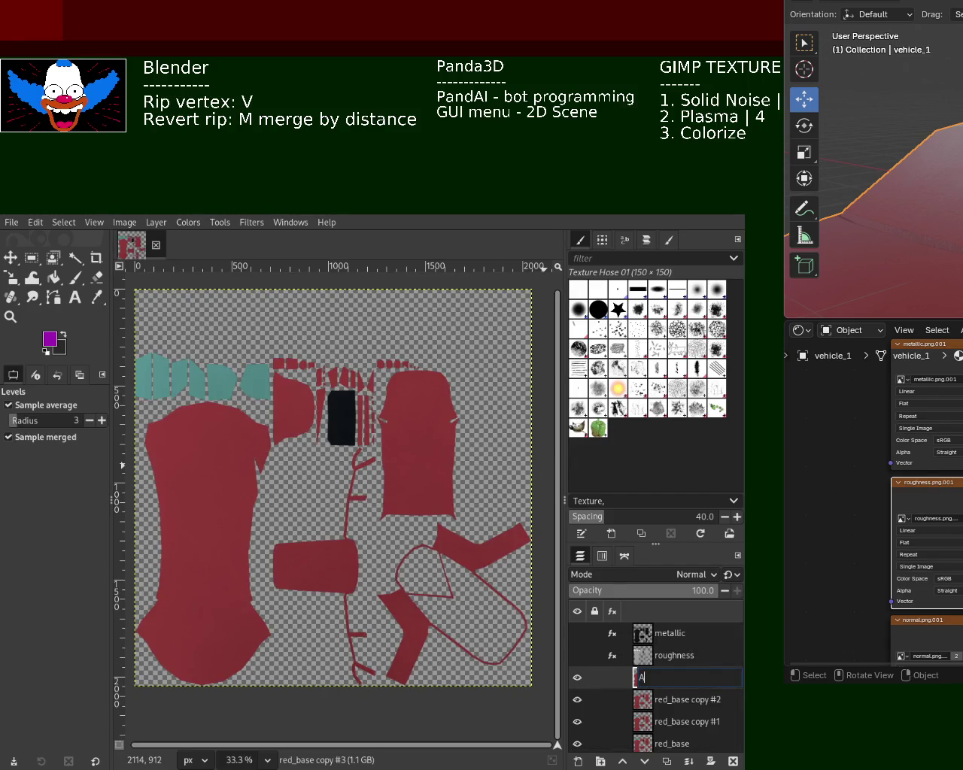
- Name red_base copy #3 'AO', start Color to Gray on it, and raise the Blender window
text(AO)
key(Return)
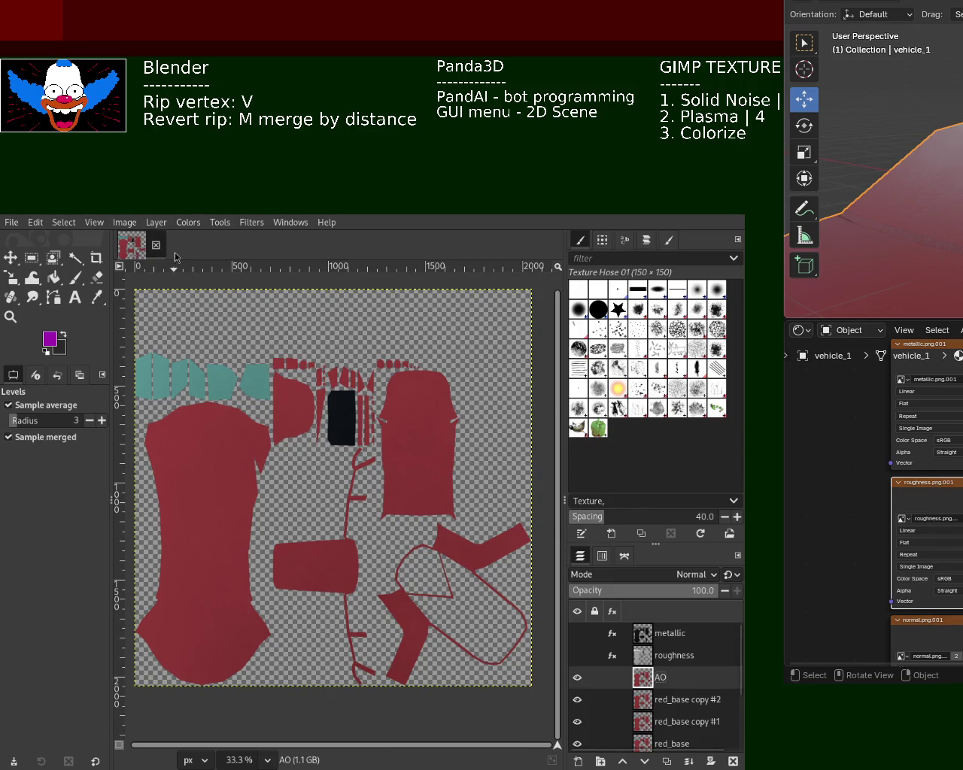
click(186, 226)
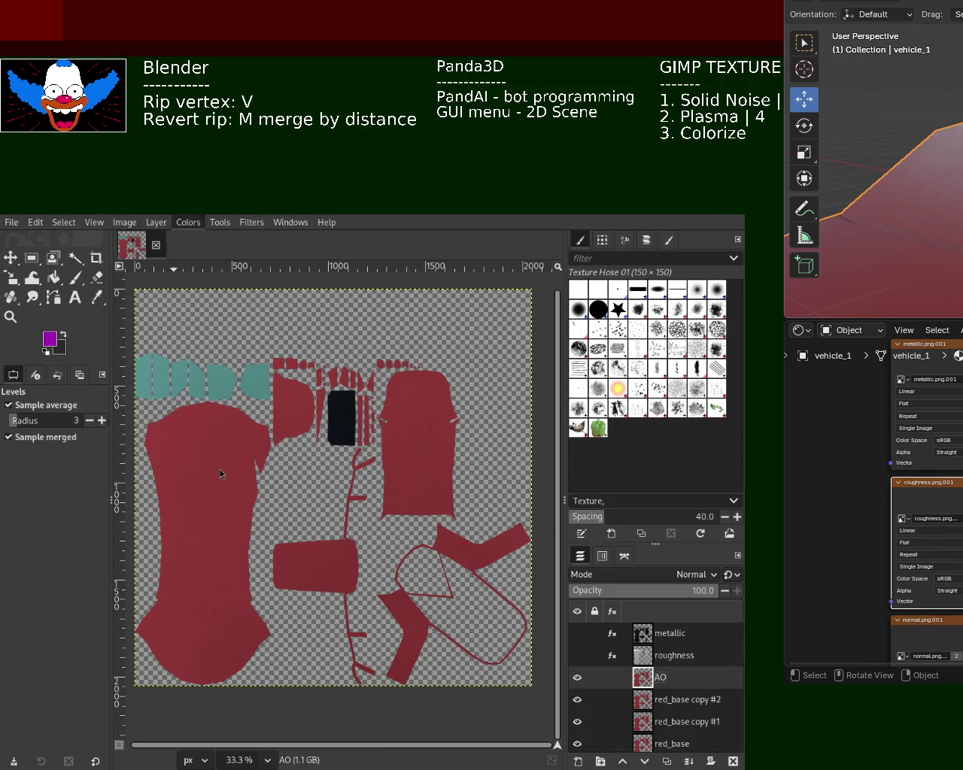
click(334, 475)
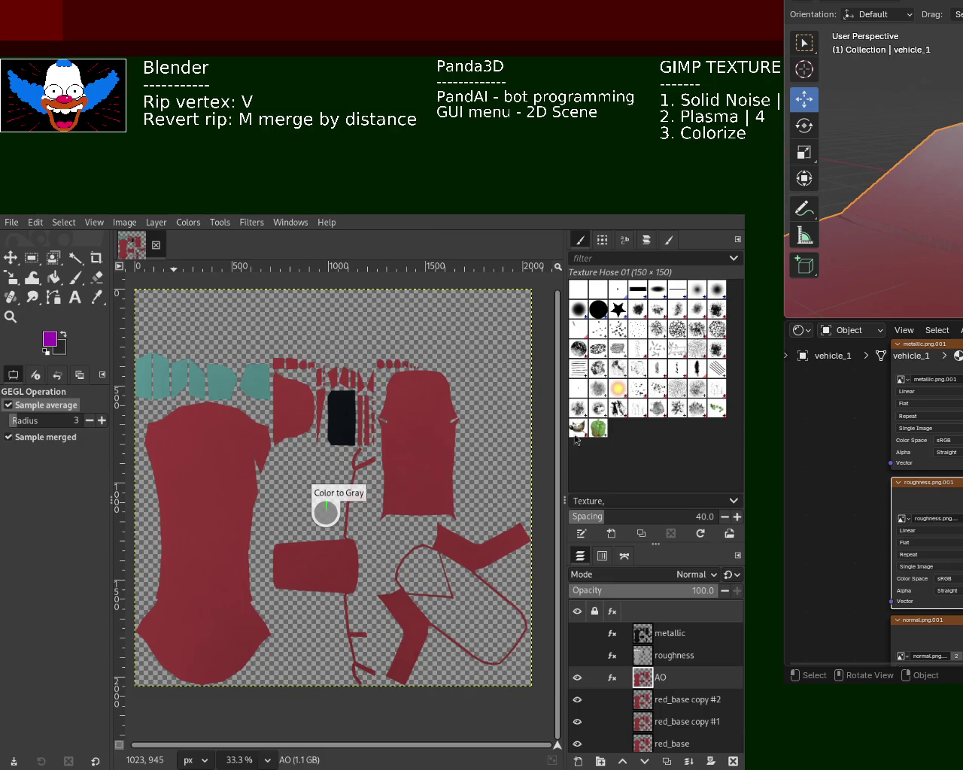
key(super+Up)
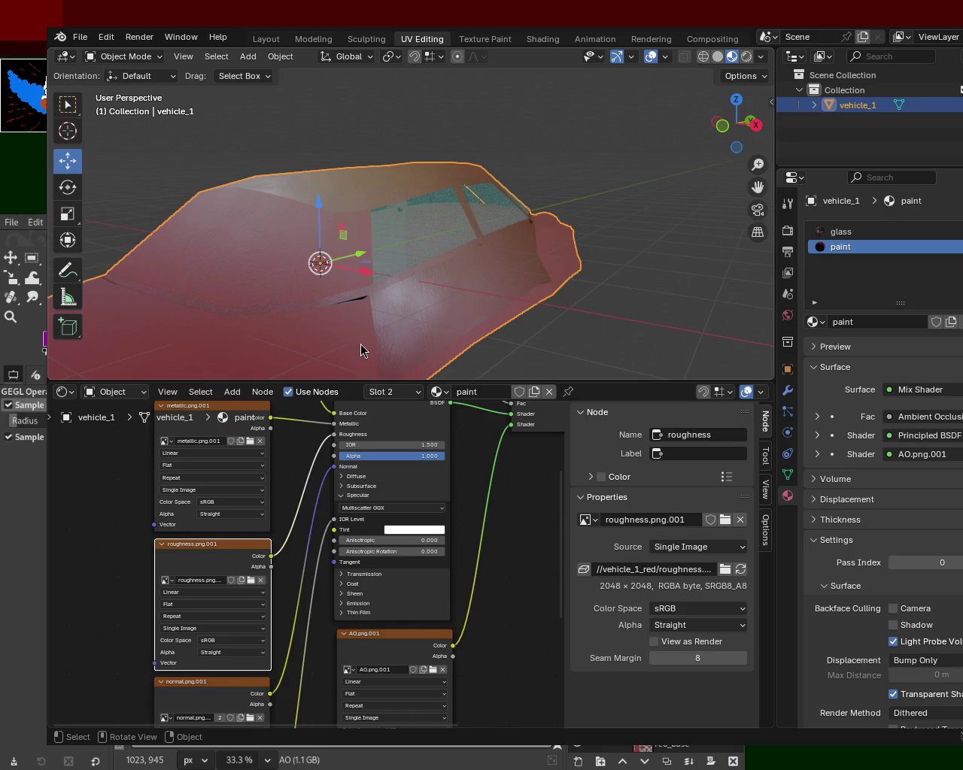
- Slide the Blender window aside to uncover GIMP's layers, then hide the near-white AO layer
drag(360, 344, 682, 484)
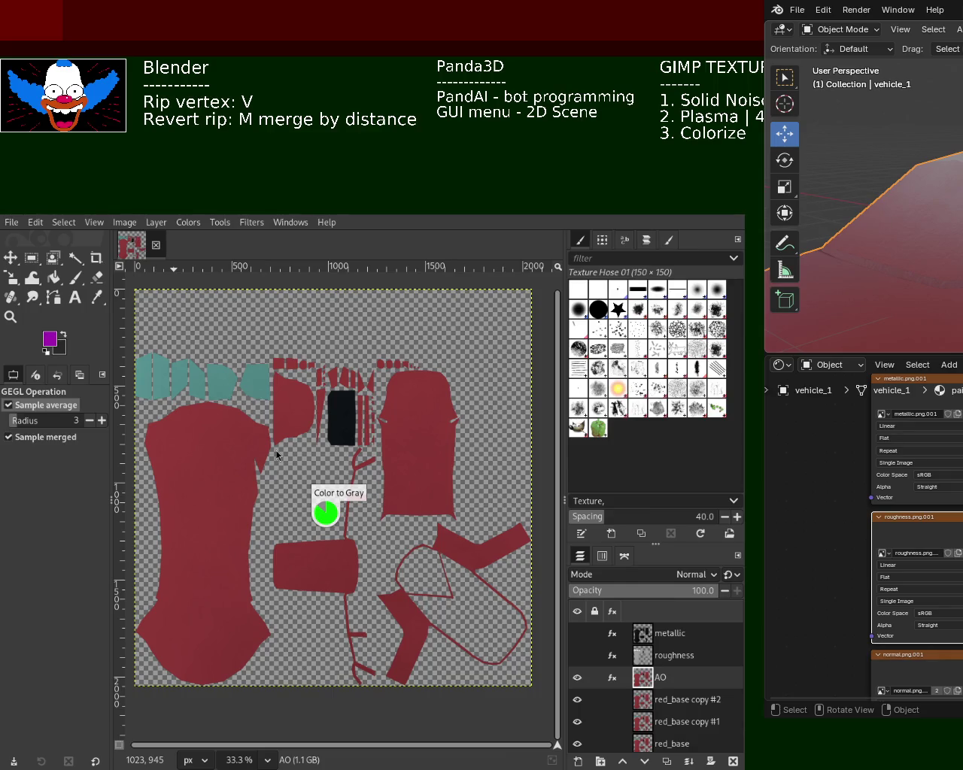
click(561, 479)
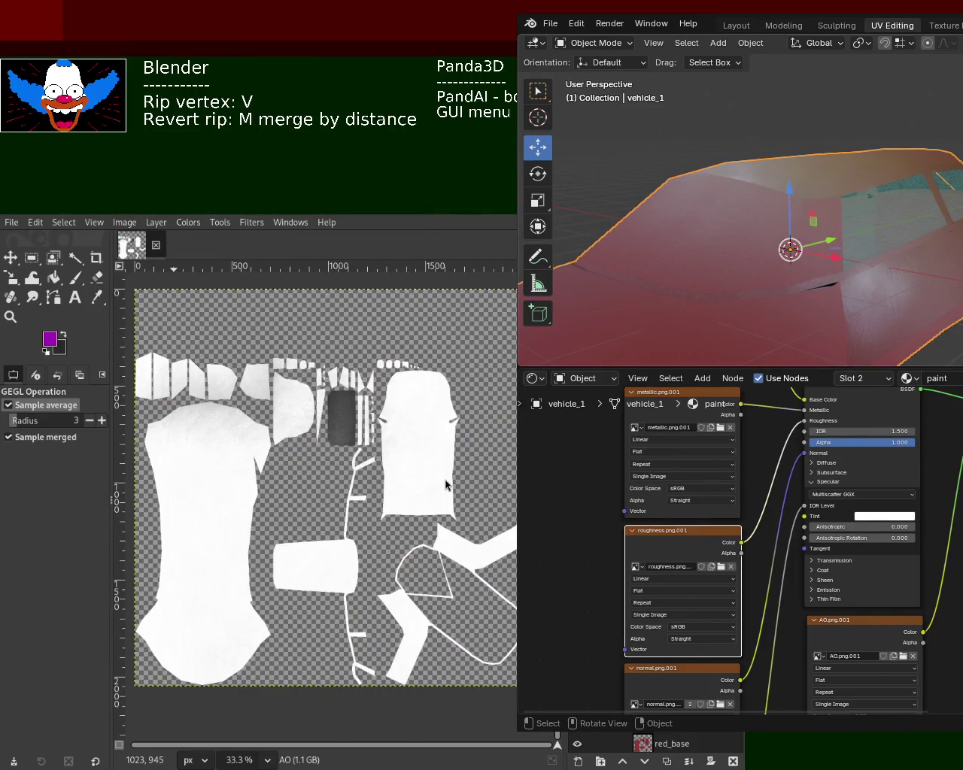
drag(515, 527, 644, 520)
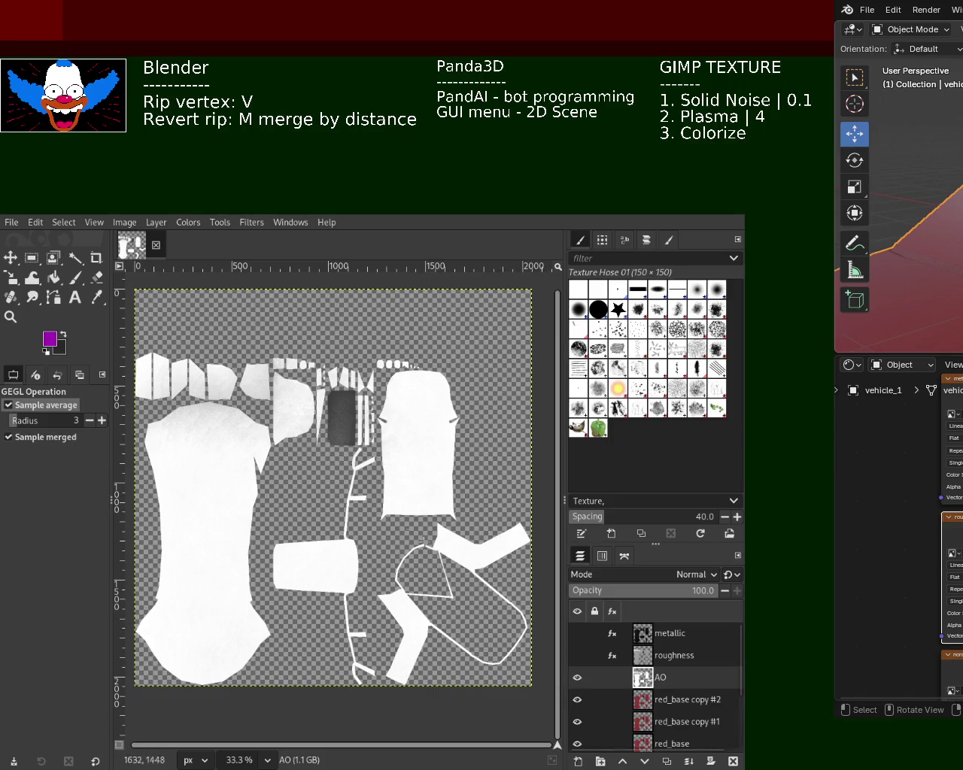
mouse_move(578, 678)
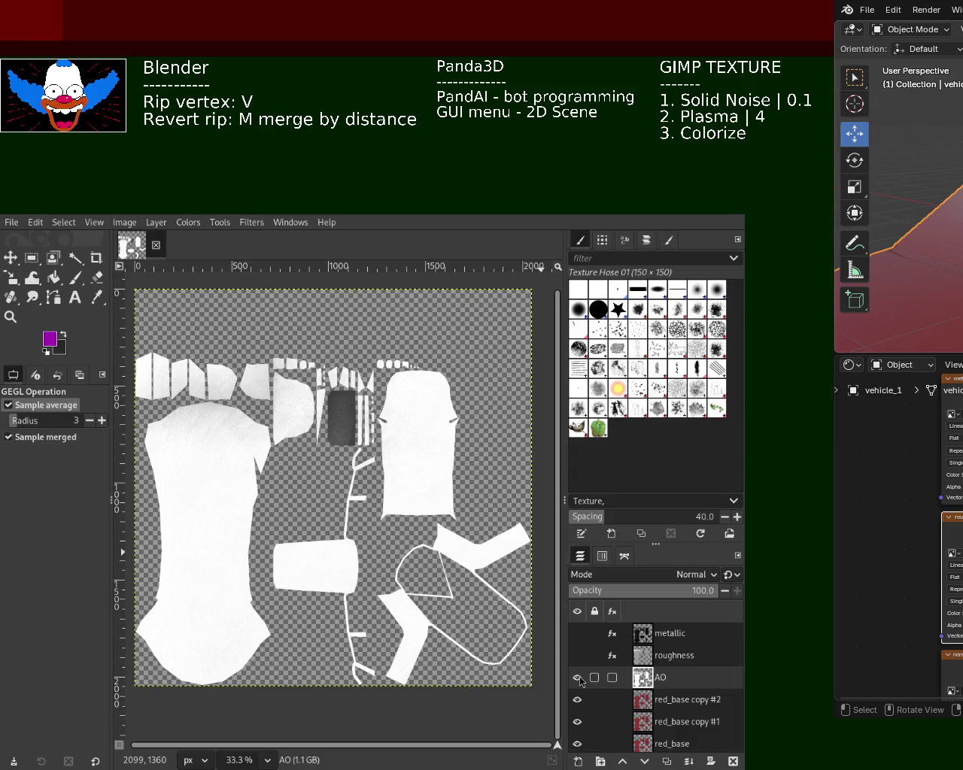
click(578, 679)
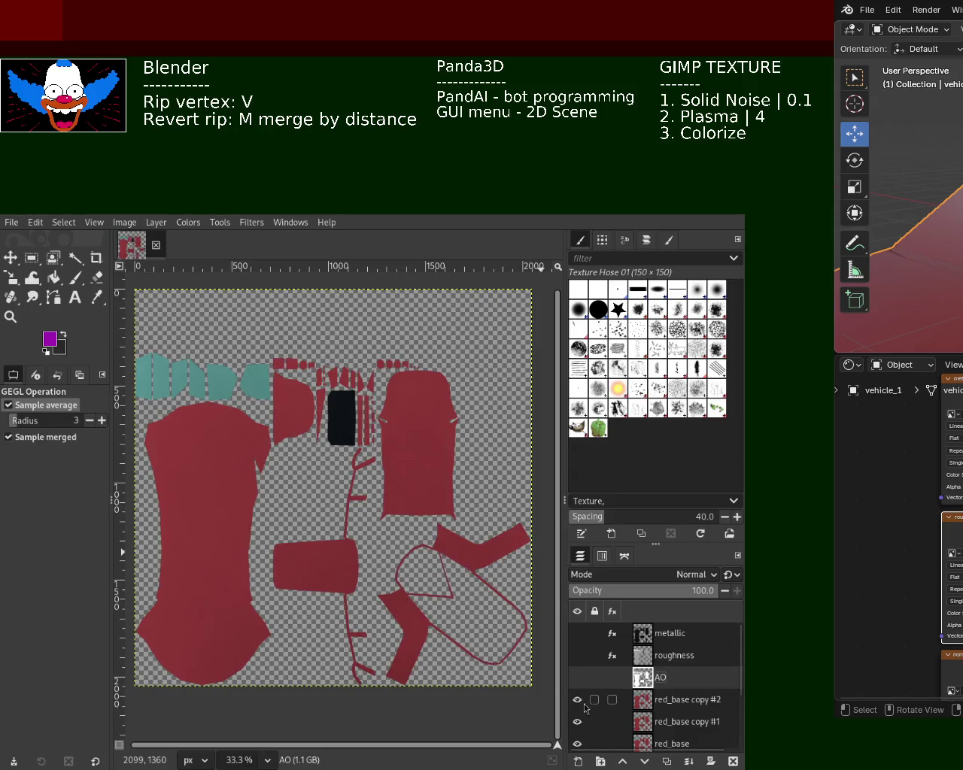
- Rename red_base copy #2 to 'specular' and fill its shapes black
double_click(683, 700)
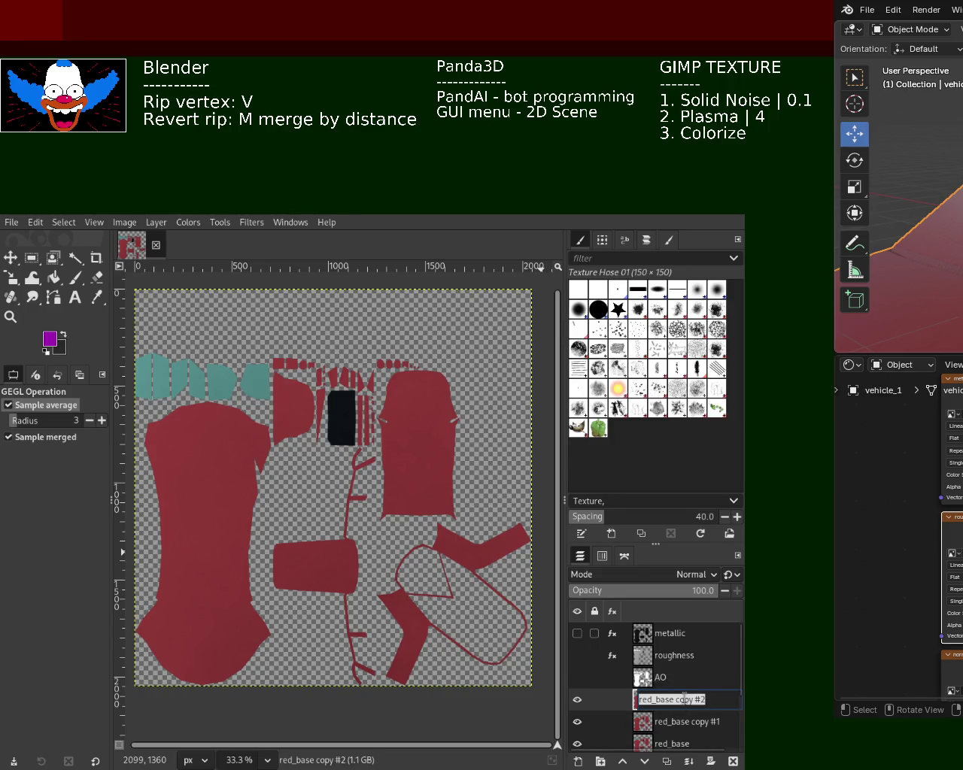
text(specular)
key(Return)
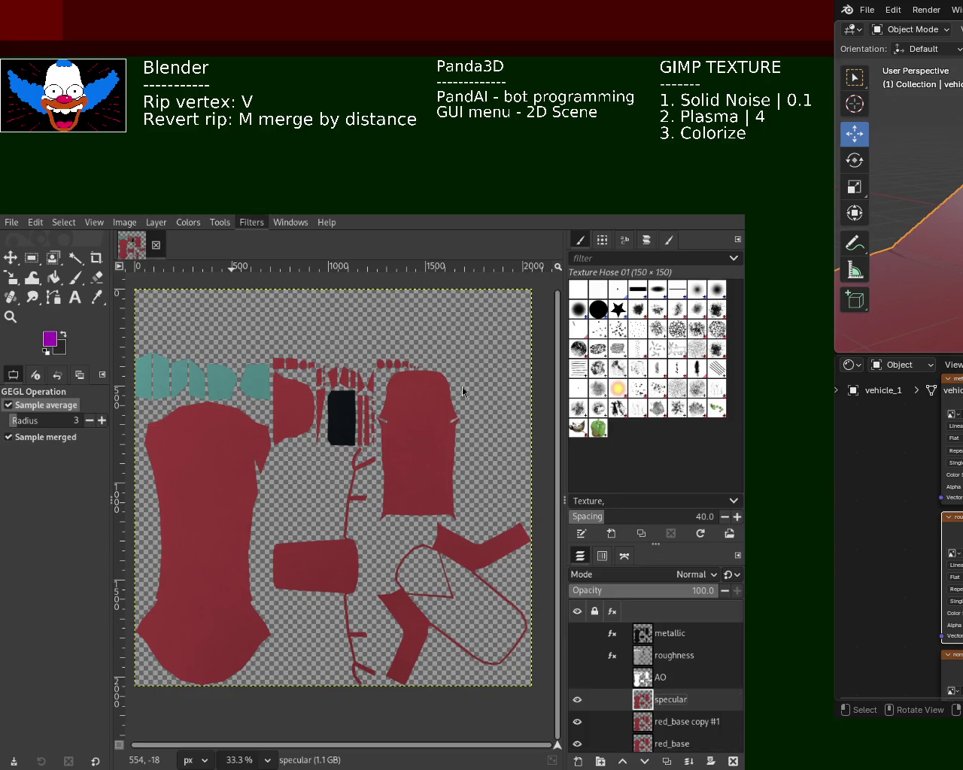
key(ctrl+f)
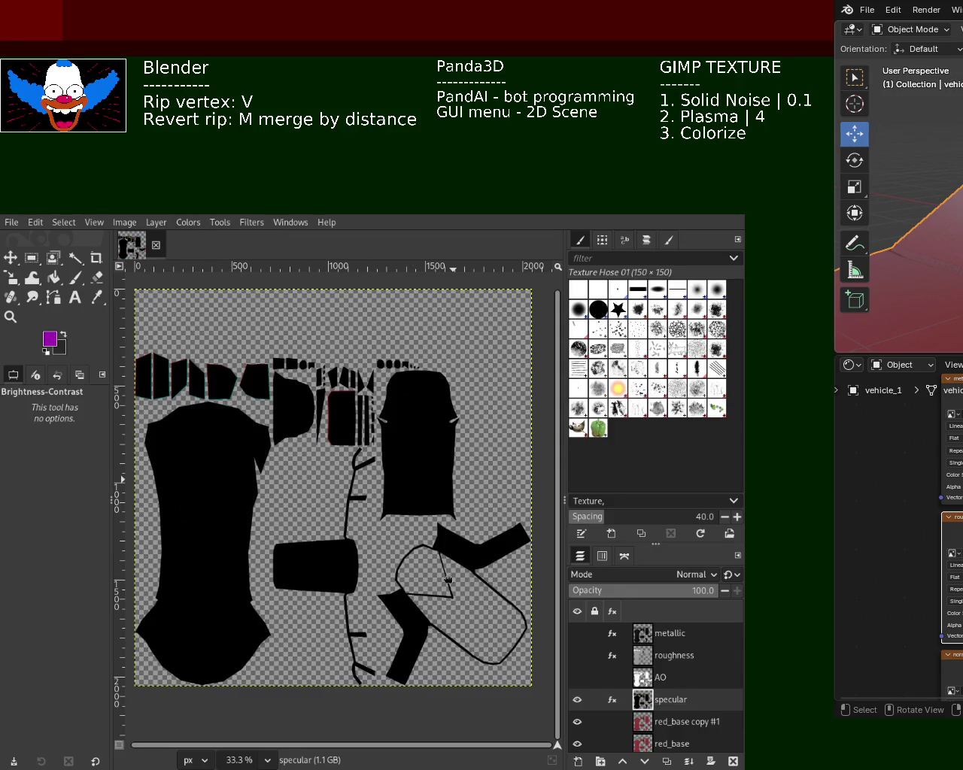
- Rename red_base copy #1 to 'normal' and generate a normal map on it
double_click(666, 723)
text(normal)
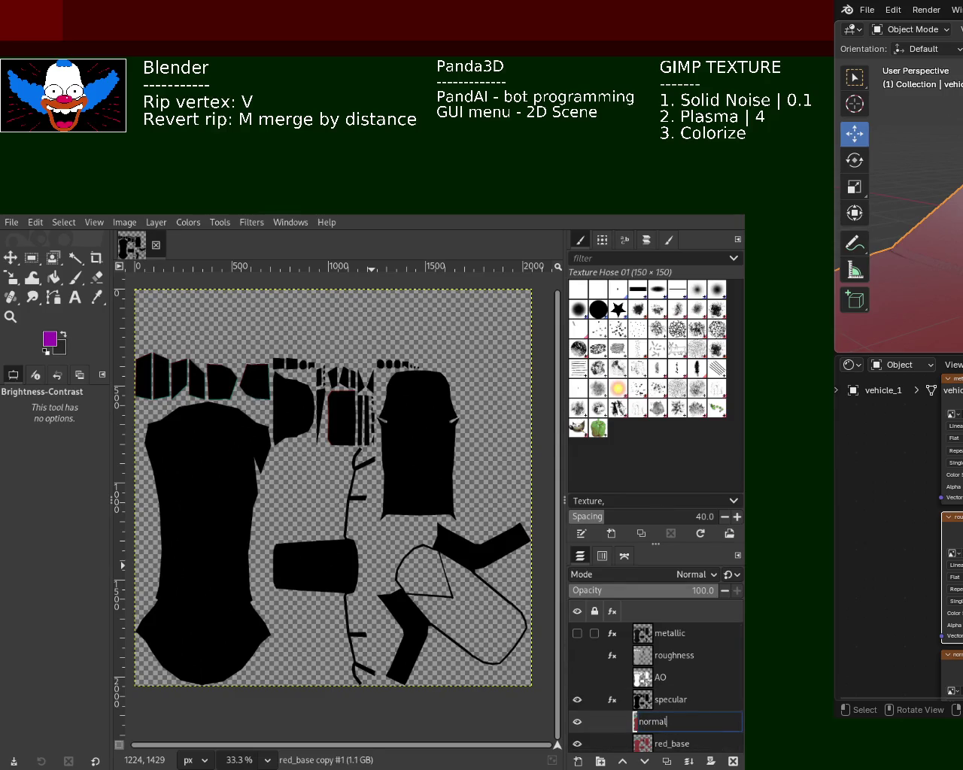
key(Return)
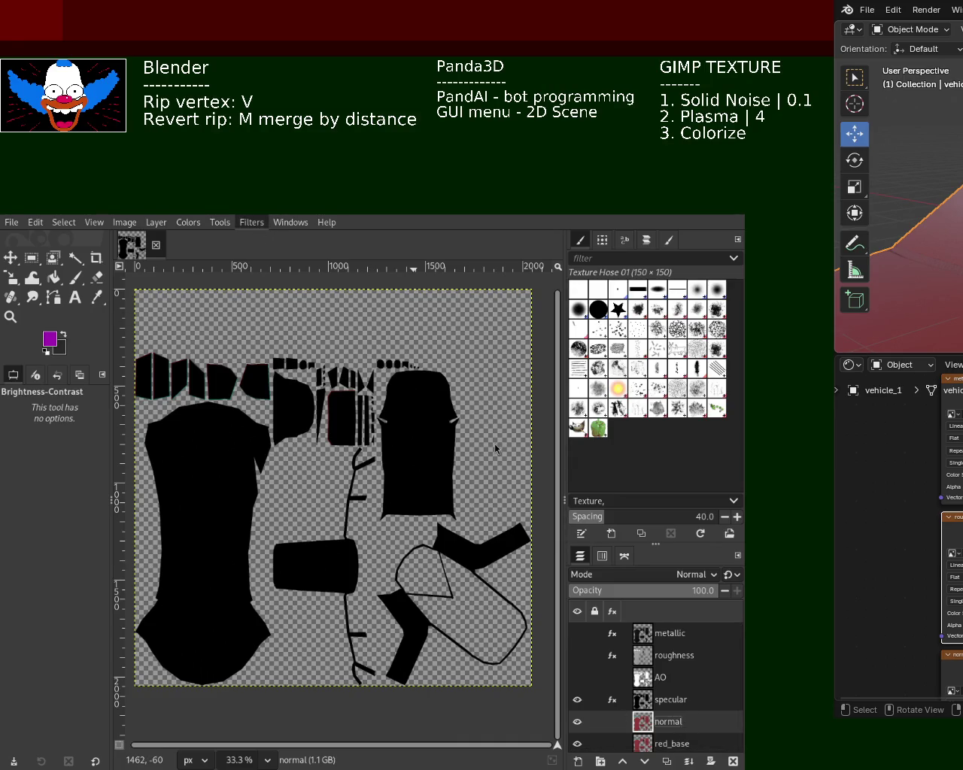
key(ctrl+f)
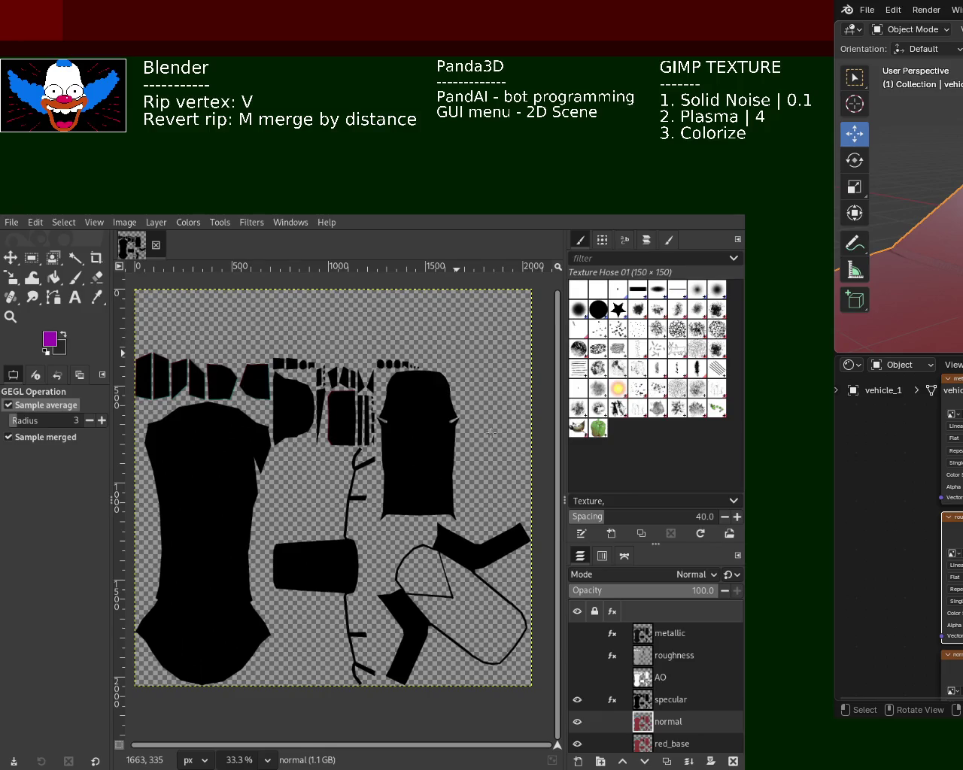
- Hide specular and normal, then make the metallic, roughness and AO layers visible
click(577, 700)
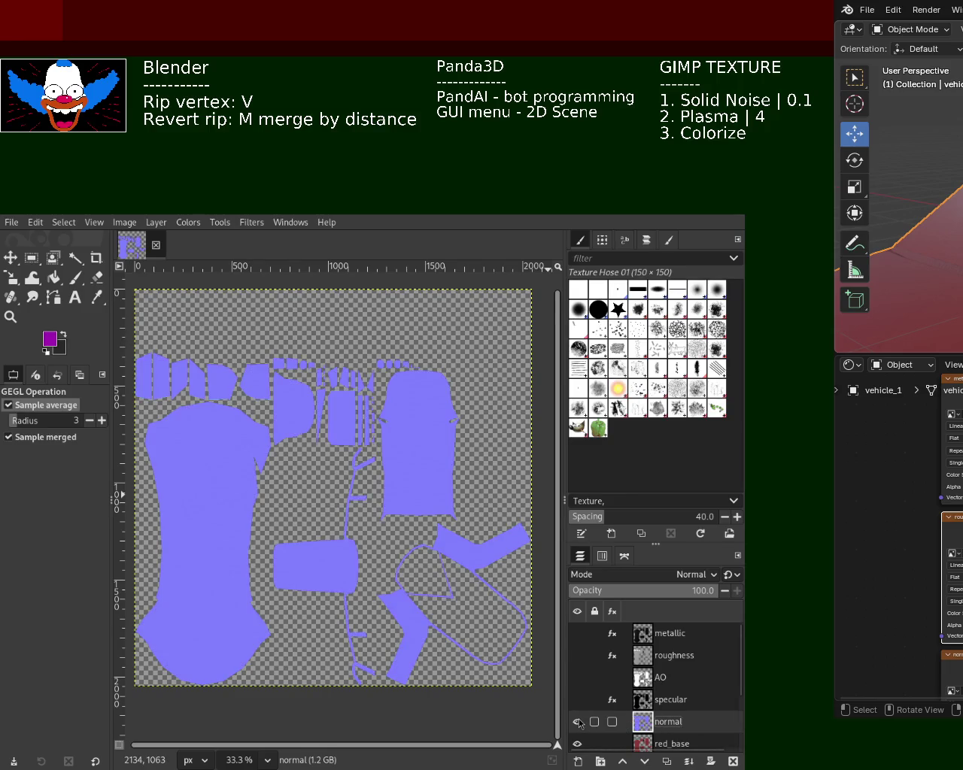
click(578, 722)
scroll(739, 716, down, 1)
scroll(740, 716, down, 2)
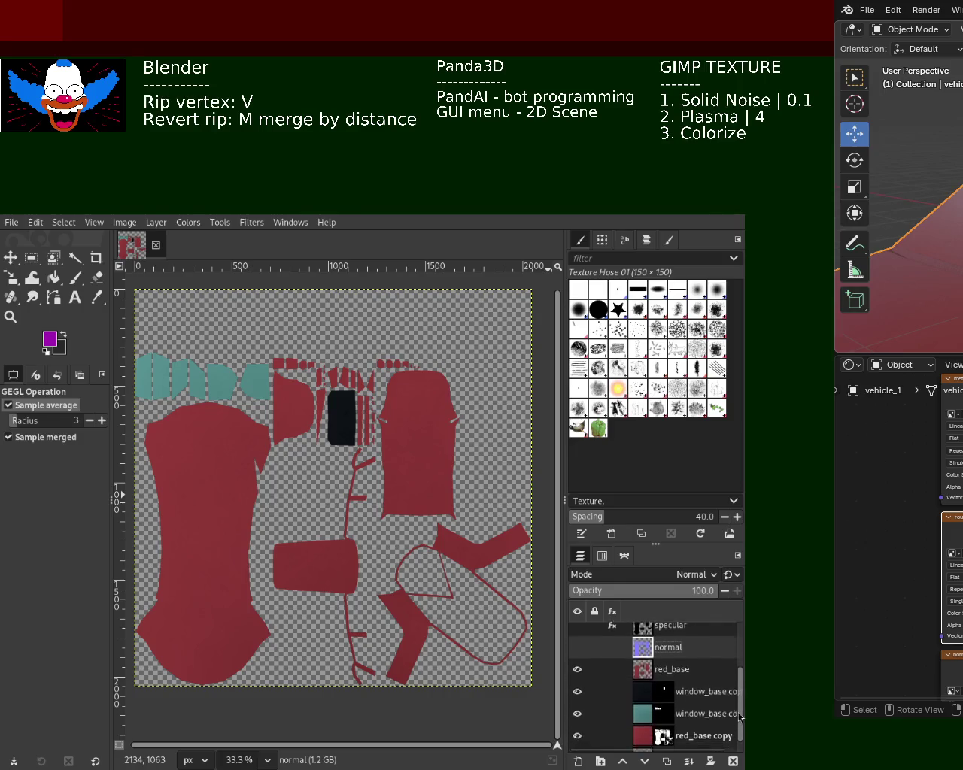
scroll(740, 716, down, 1)
scroll(735, 735, up, 2)
scroll(737, 730, up, 1)
scroll(739, 727, down, 3)
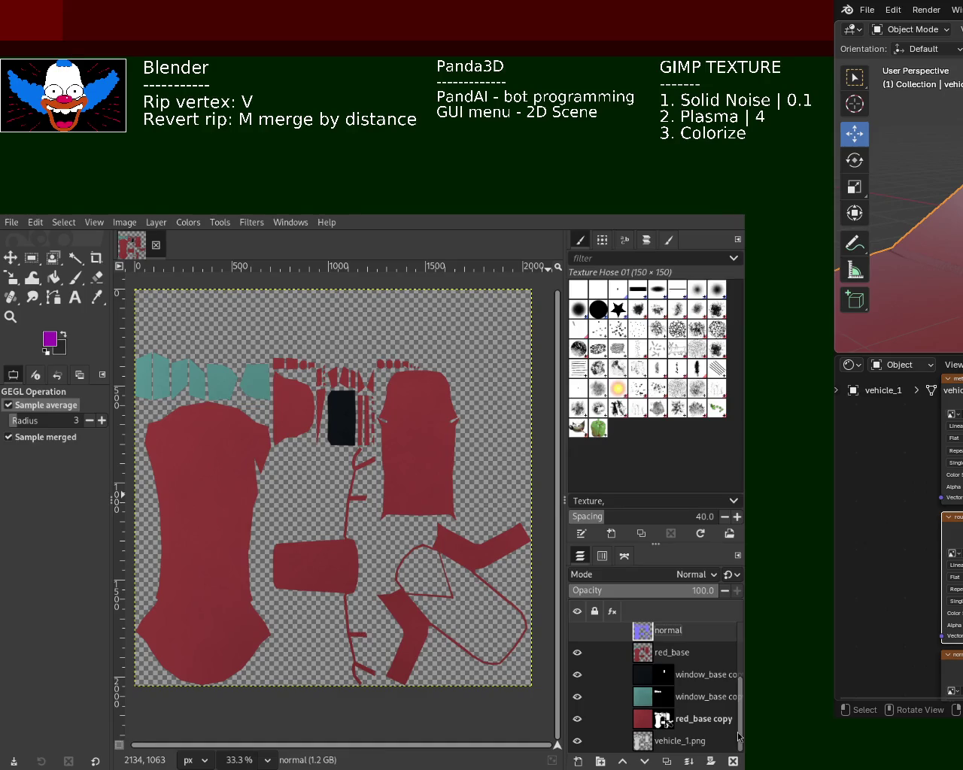
scroll(737, 723, up, 2)
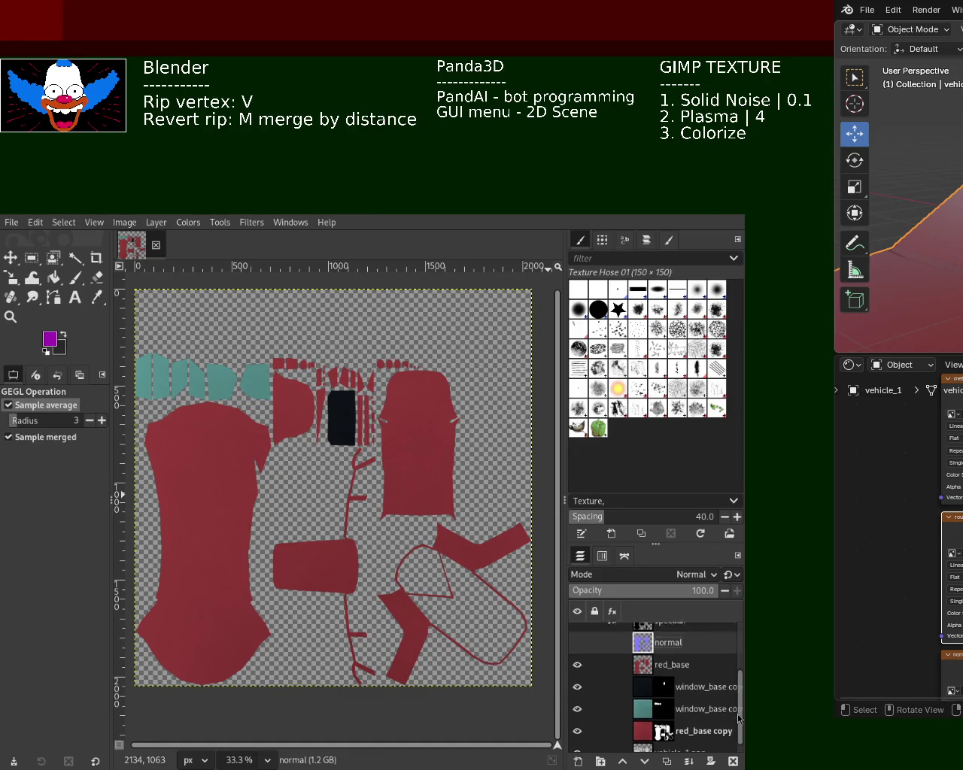
scroll(677, 711, up, 1)
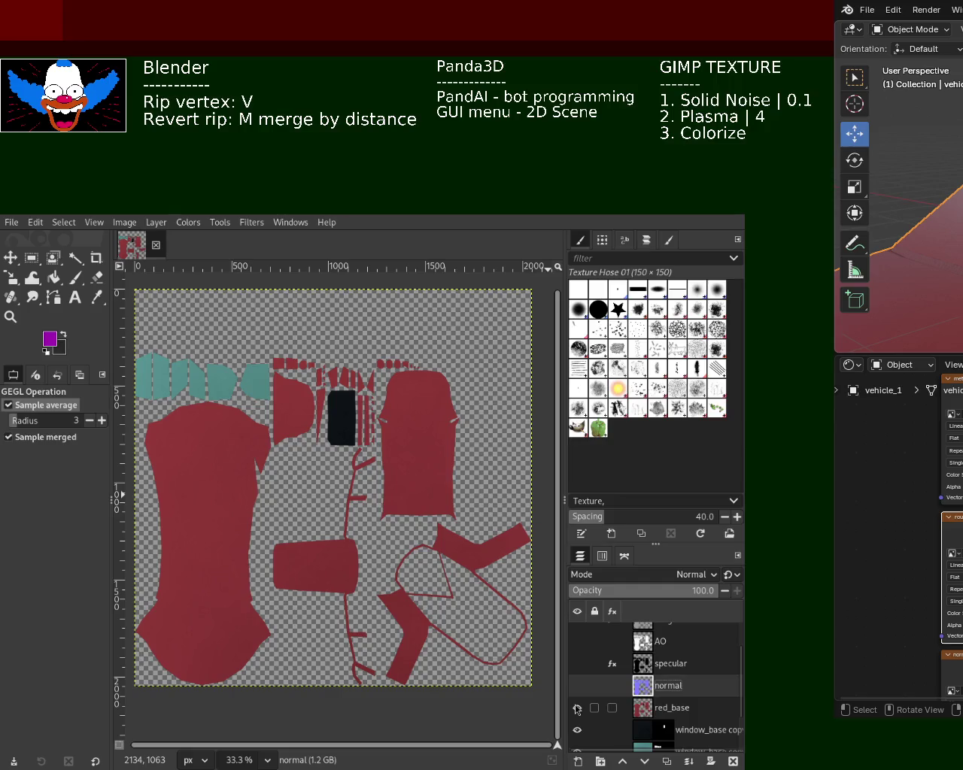
scroll(742, 677, up, 1)
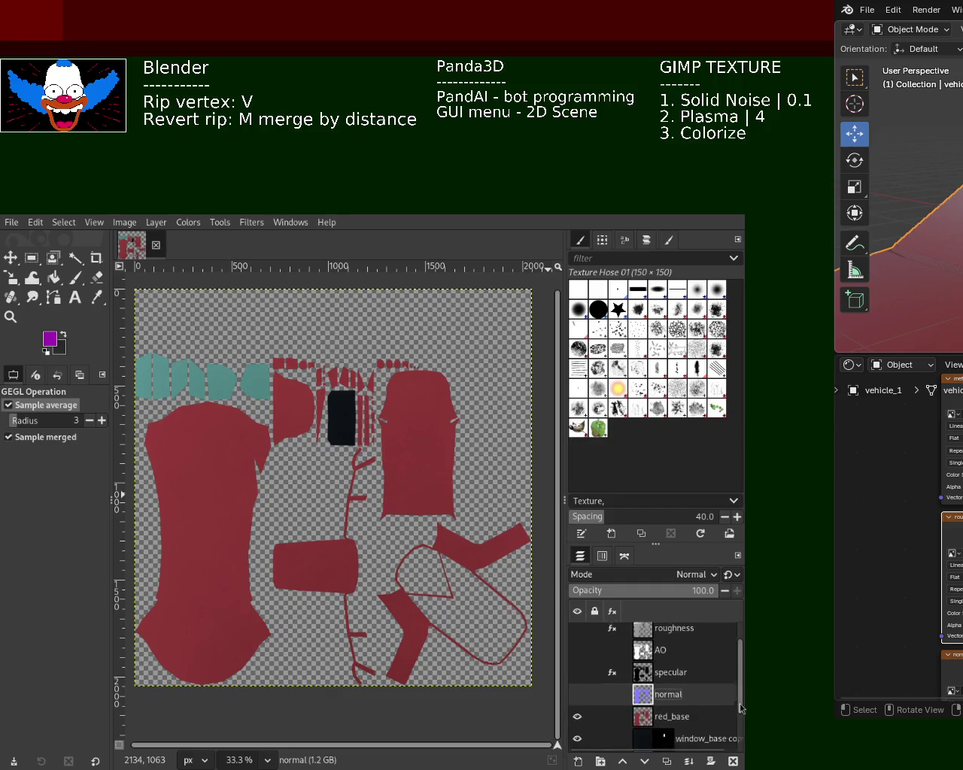
scroll(745, 655, up, 1)
drag(577, 633, 577, 726)
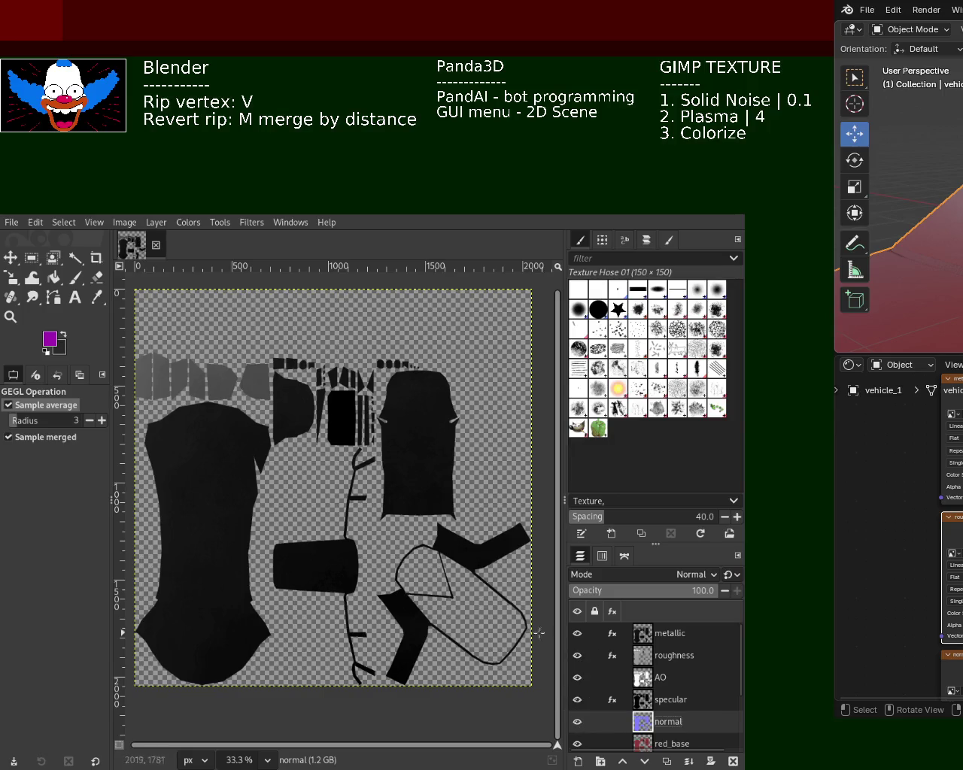
- Export the metallic and roughness maps to the vehicle_1 models folder, hiding each after export
click(644, 634)
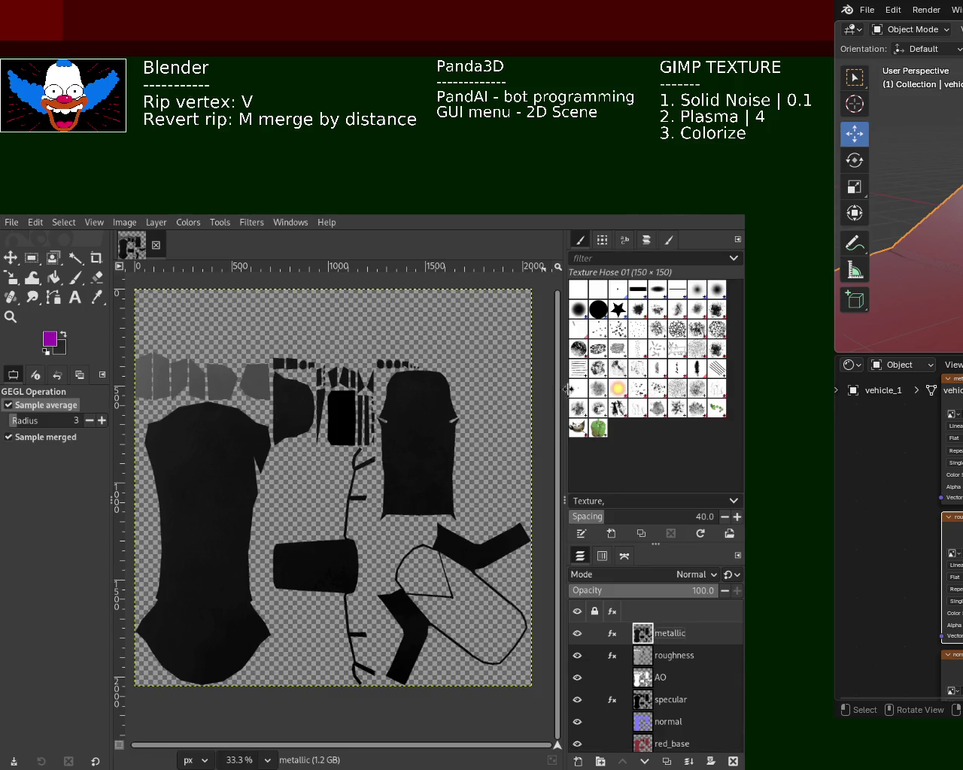
key(ctrl+e)
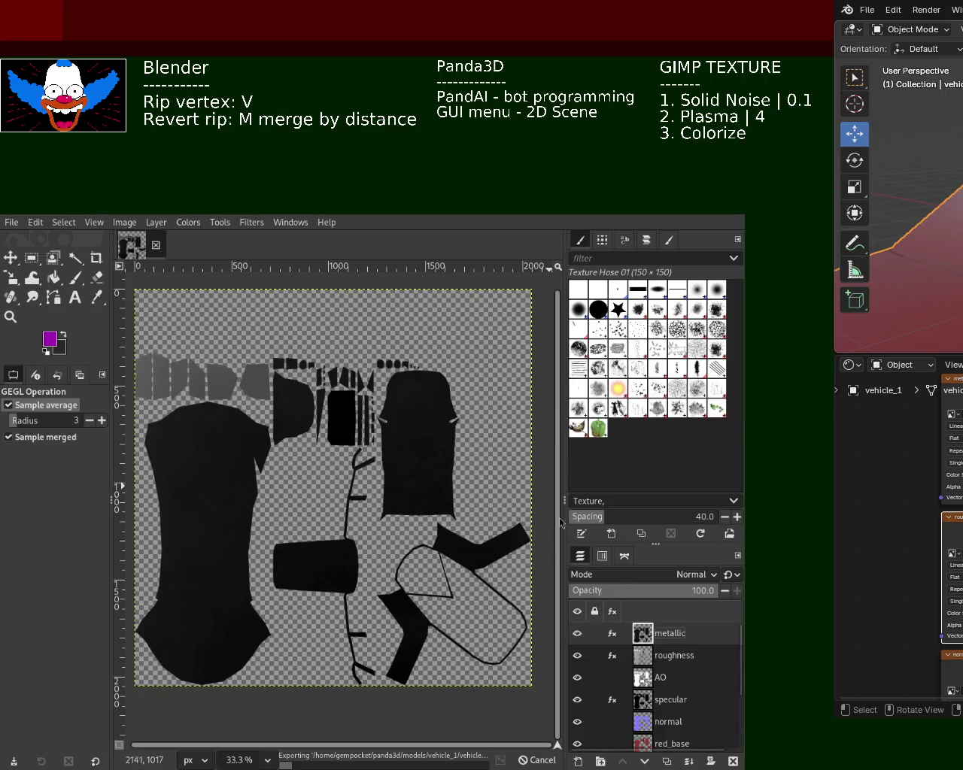
click(577, 634)
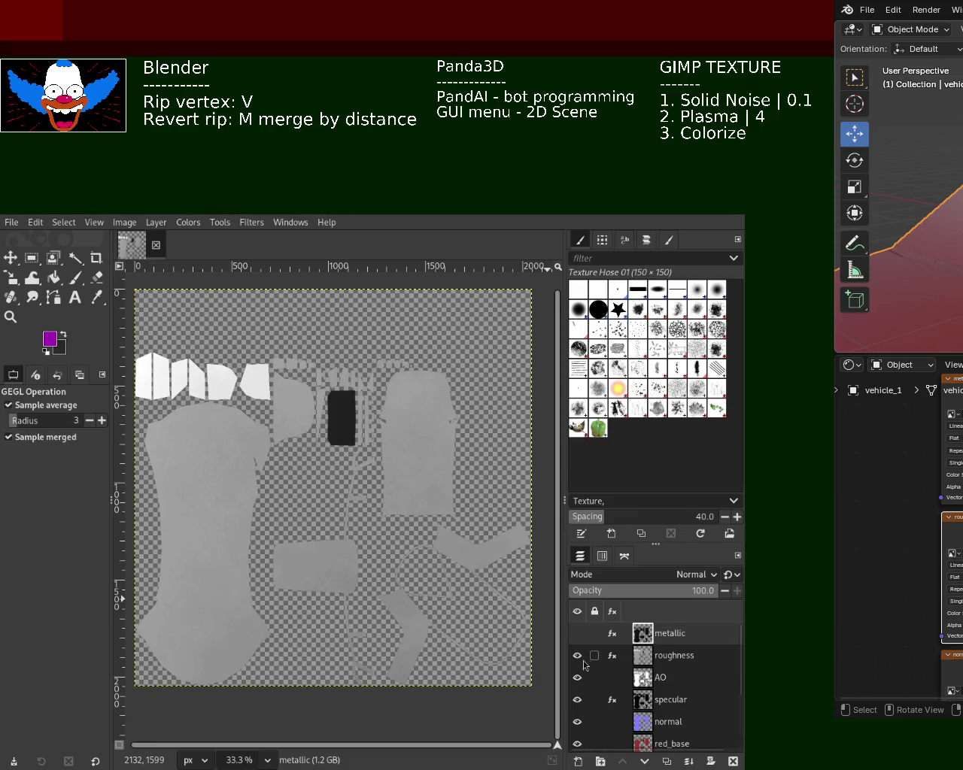
key(ctrl+e)
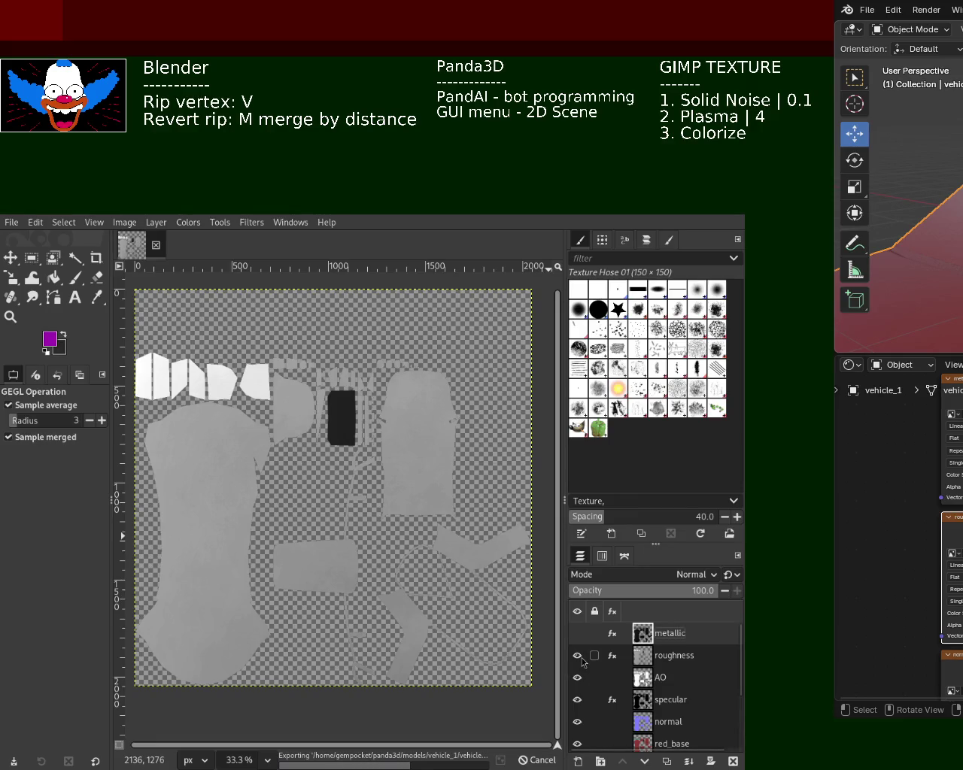
click(579, 659)
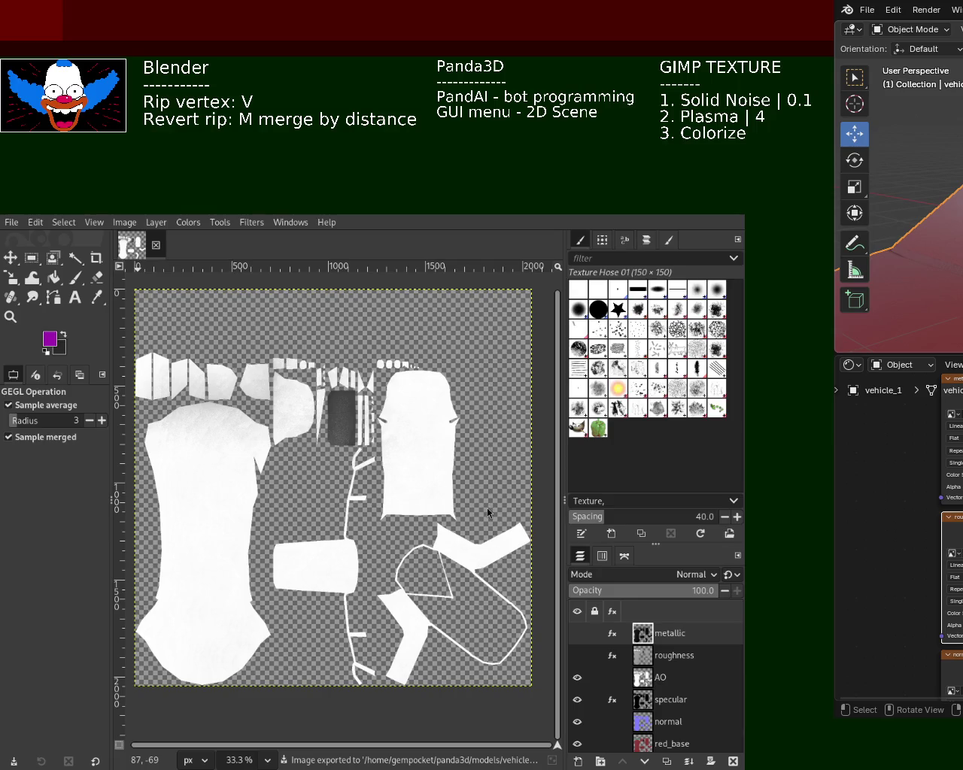
key(ctrl+e)
- Export the specular and normal maps, hiding AO, specular and normal to reveal red_base
click(577, 679)
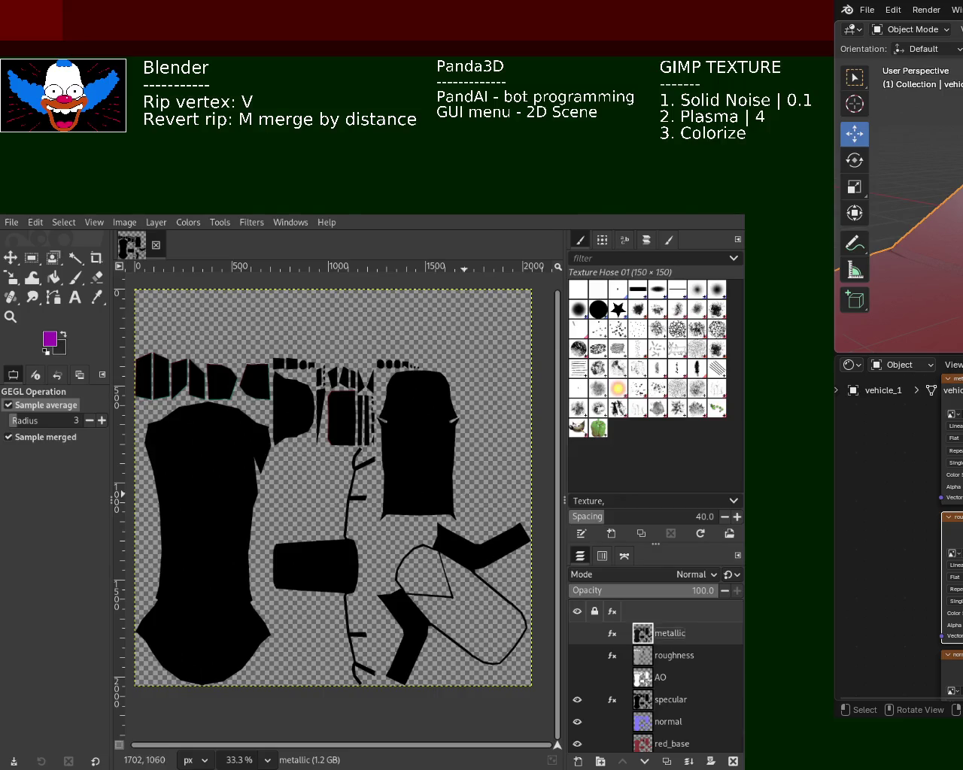
key(ctrl+e)
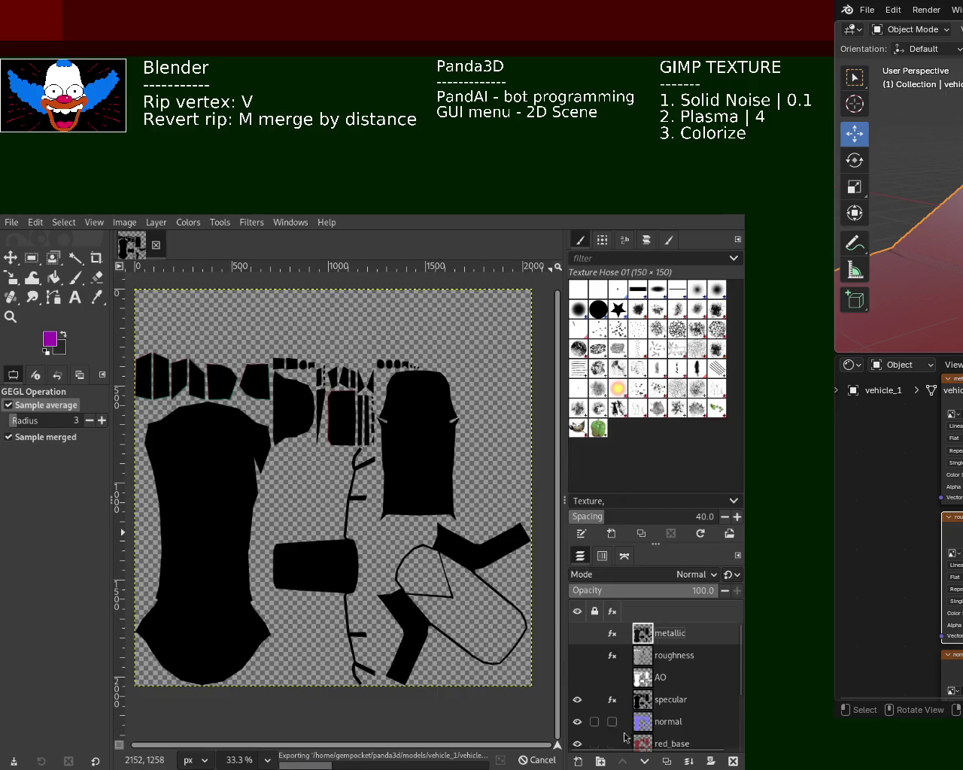
click(577, 700)
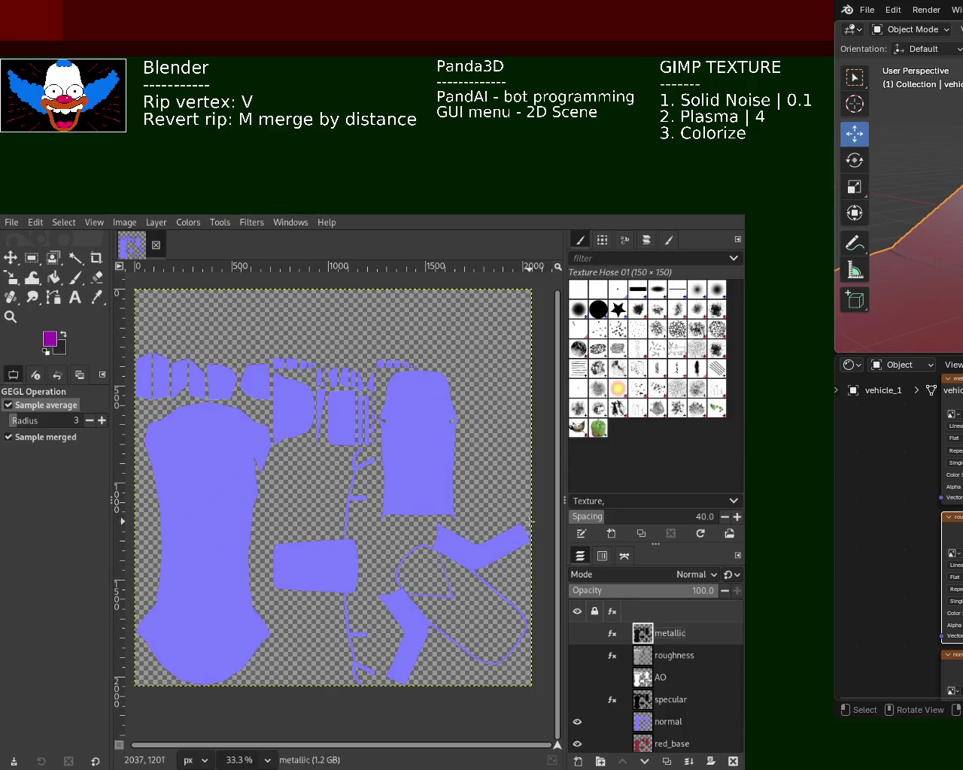
key(ctrl+e)
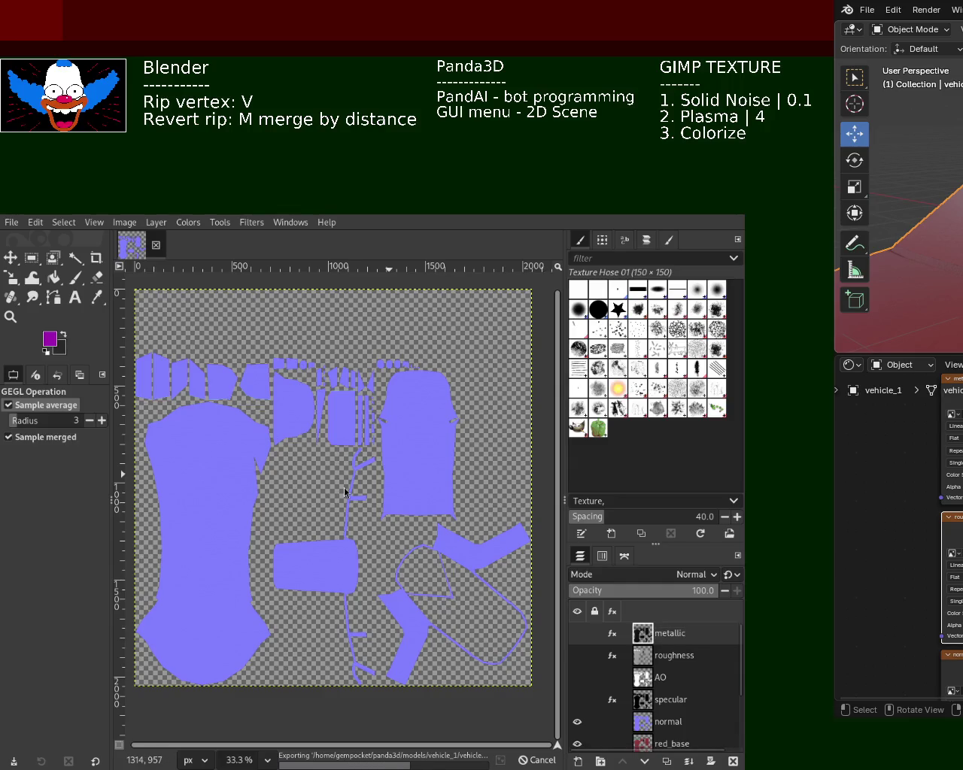
click(578, 723)
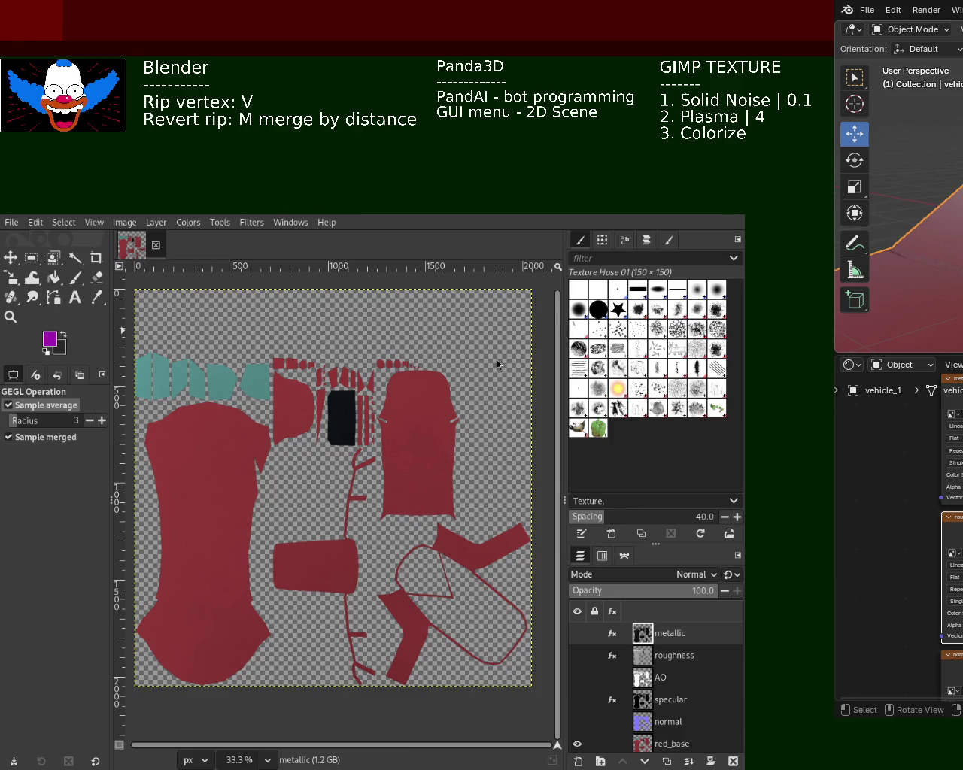
- Export the red_base texture, then bring Blender back full-screen and orbit around the car
key(ctrl+e)
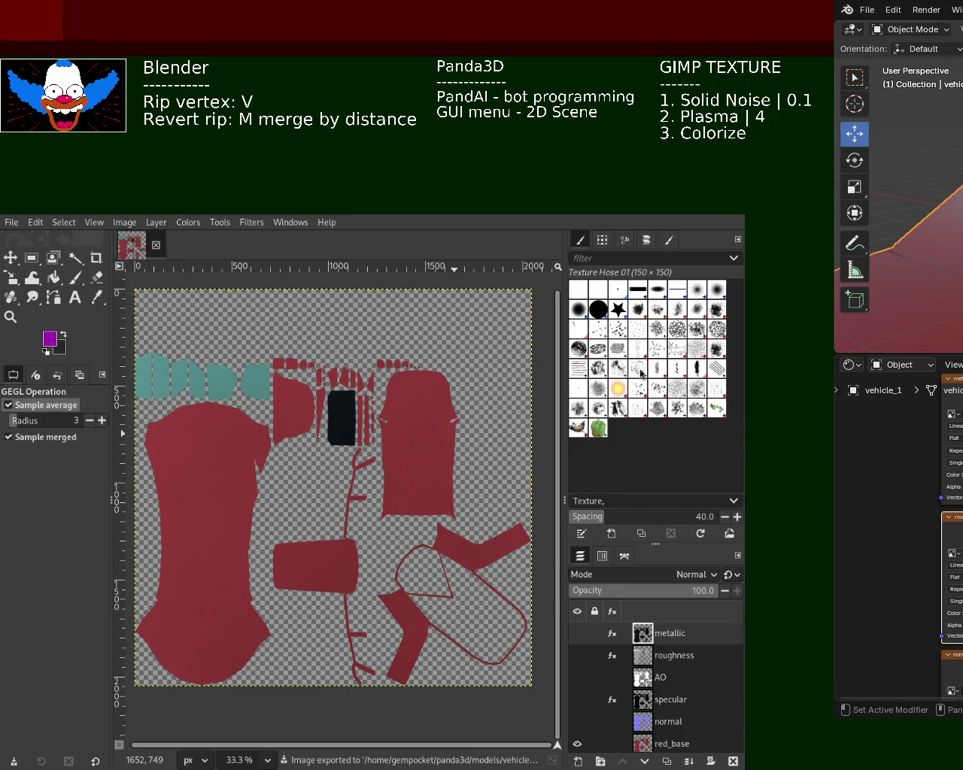
key(super+h)
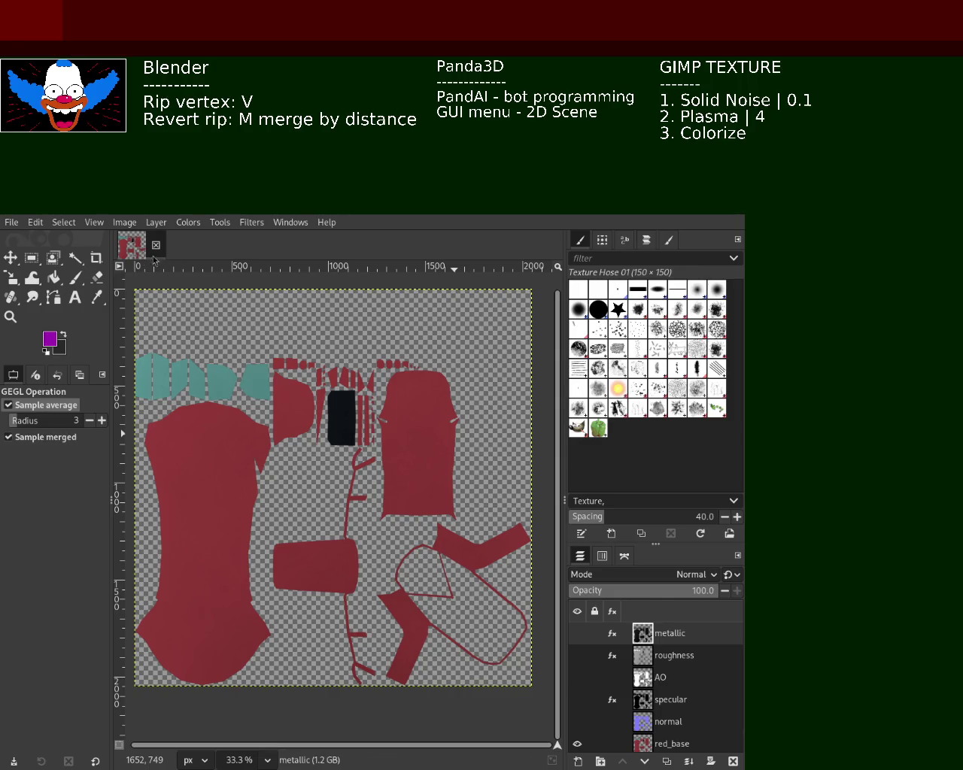
key(alt+Tab)
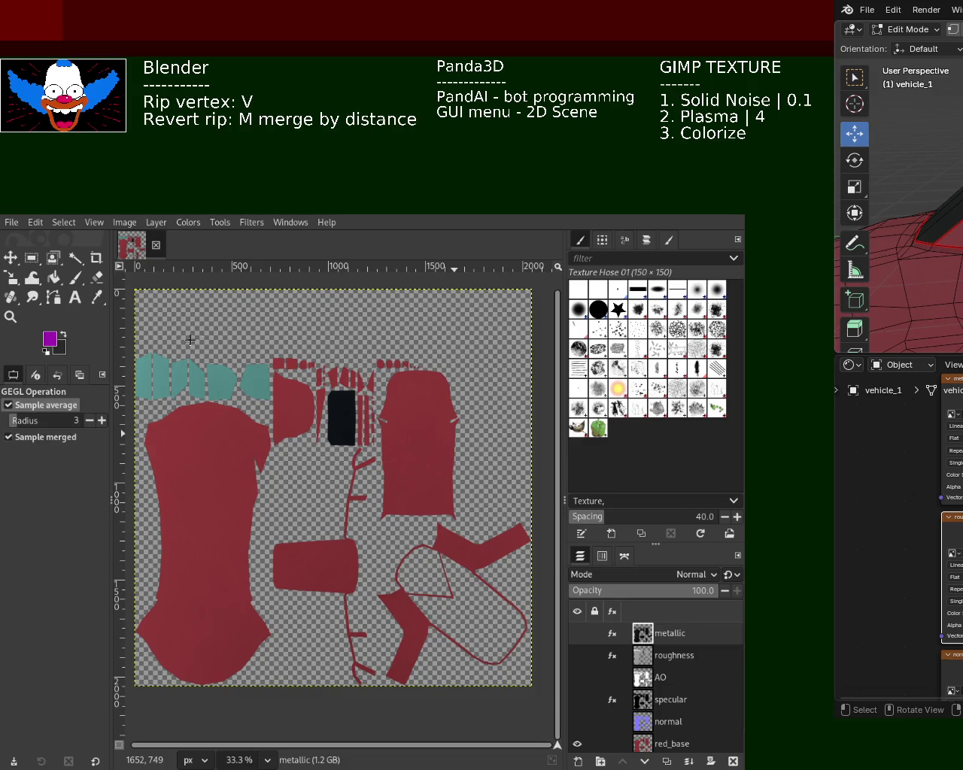
drag(190, 340, 368, 354)
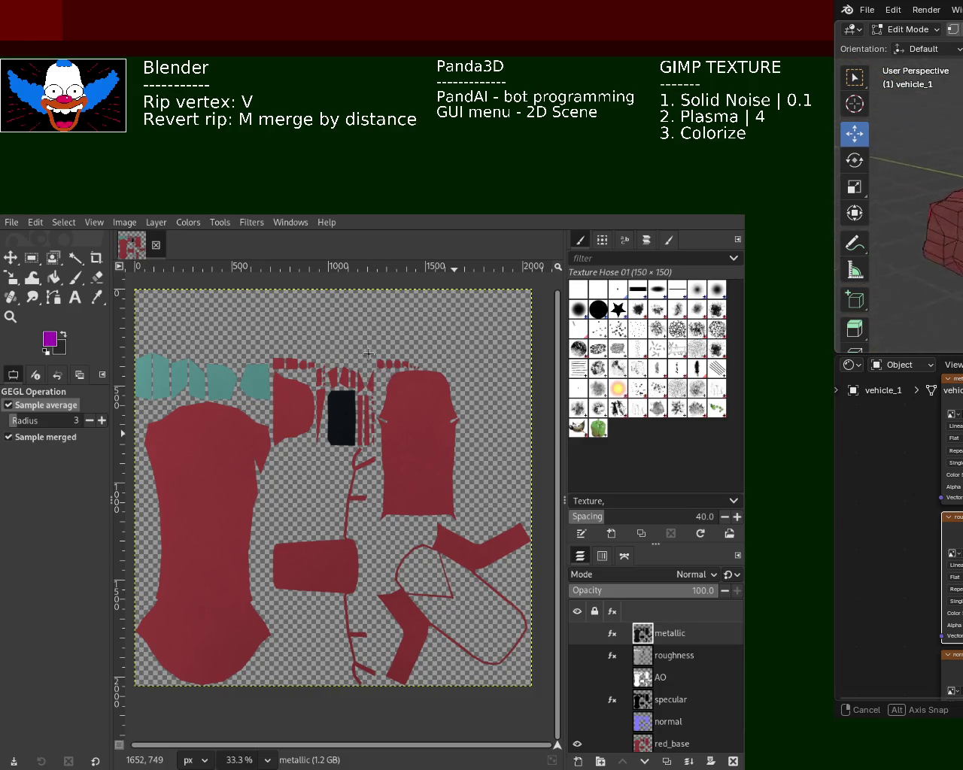
mouse_move(368, 354)
mouse_down()
mouse_move(199, 363)
mouse_move(307, 345)
mouse_up()
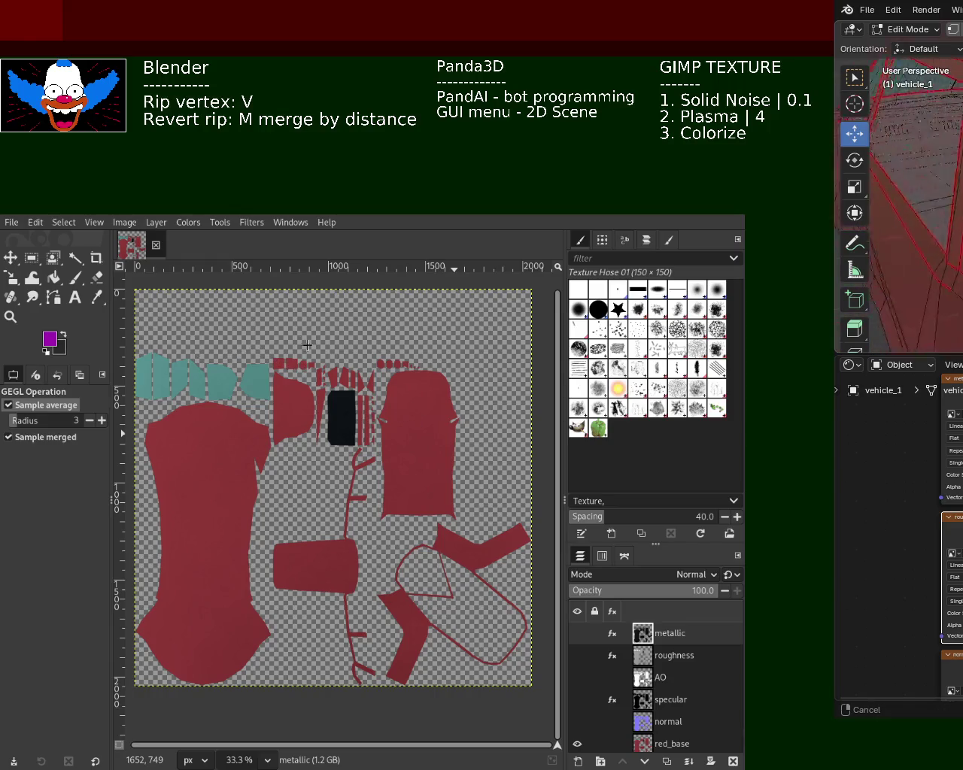
drag(307, 346, 312, 365)
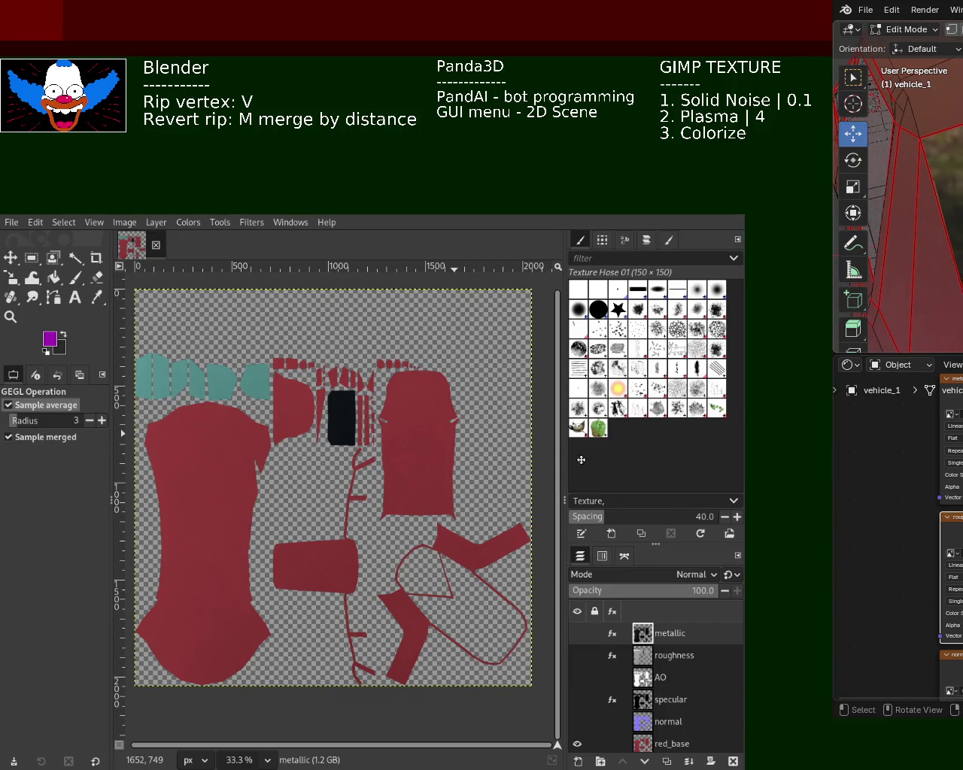
key(alt+Tab)
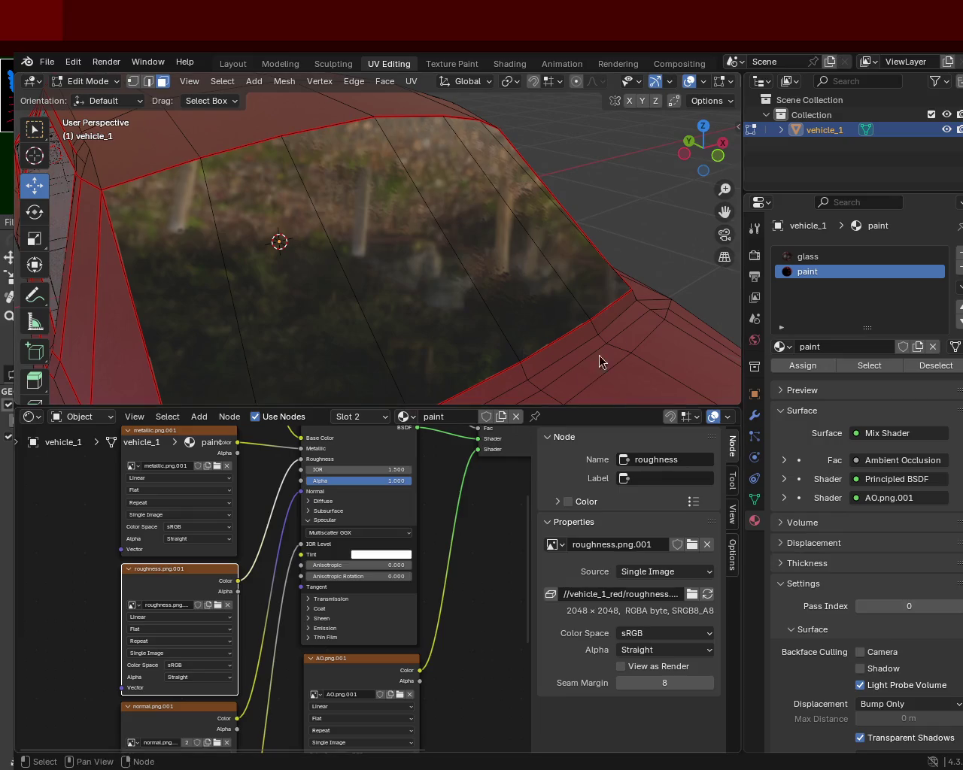
- Orbit and zoom around the car to inspect the red body and dark windows
mouse_move(490, 231)
mouse_down()
mouse_move(504, 217)
mouse_move(531, 218)
mouse_move(550, 243)
mouse_move(520, 251)
mouse_move(254, 200)
mouse_move(253, 217)
mouse_move(284, 257)
mouse_move(260, 258)
mouse_move(260, 183)
mouse_move(266, 206)
mouse_move(318, 173)
mouse_move(454, 221)
mouse_move(526, 229)
mouse_move(565, 200)
mouse_move(348, 221)
mouse_move(389, 224)
mouse_move(243, 288)
mouse_move(393, 242)
mouse_move(386, 252)
mouse_up()
scroll(527, 226, down, 5)
scroll(383, 168, up, 3)
scroll(393, 183, up, 2)
scroll(415, 224, down, 4)
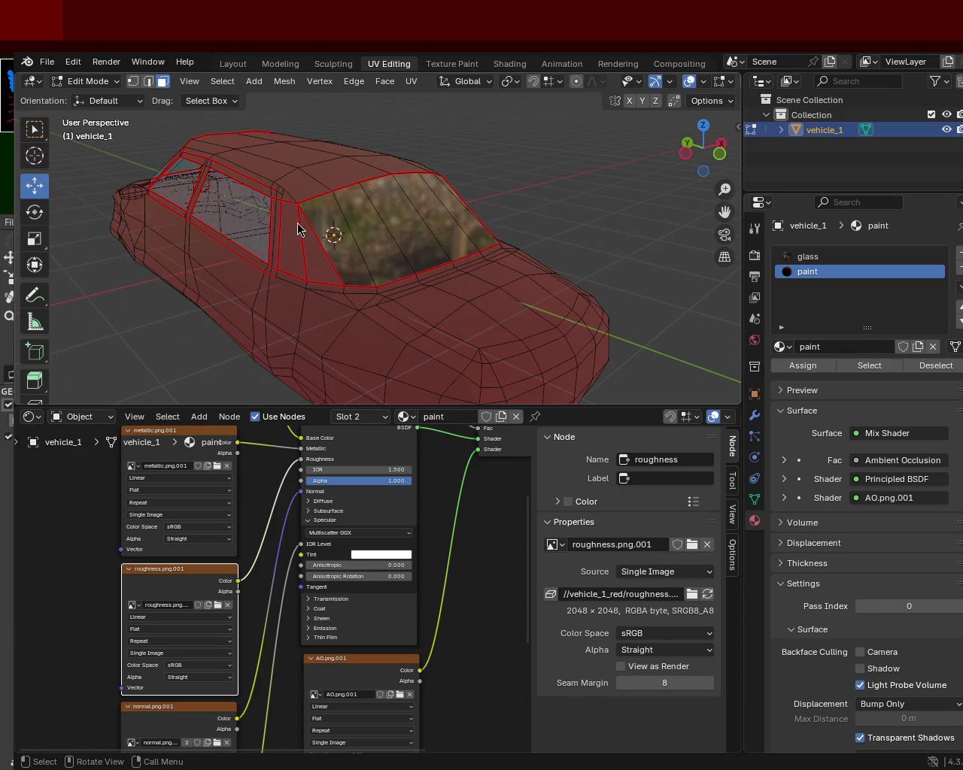
mouse_move(527, 200)
mouse_down()
mouse_move(347, 175)
mouse_move(449, 215)
mouse_up()
mouse_move(368, 243)
mouse_down()
mouse_move(447, 219)
mouse_move(379, 242)
mouse_move(402, 258)
mouse_move(274, 327)
mouse_move(359, 301)
mouse_move(315, 320)
mouse_move(512, 294)
mouse_up()
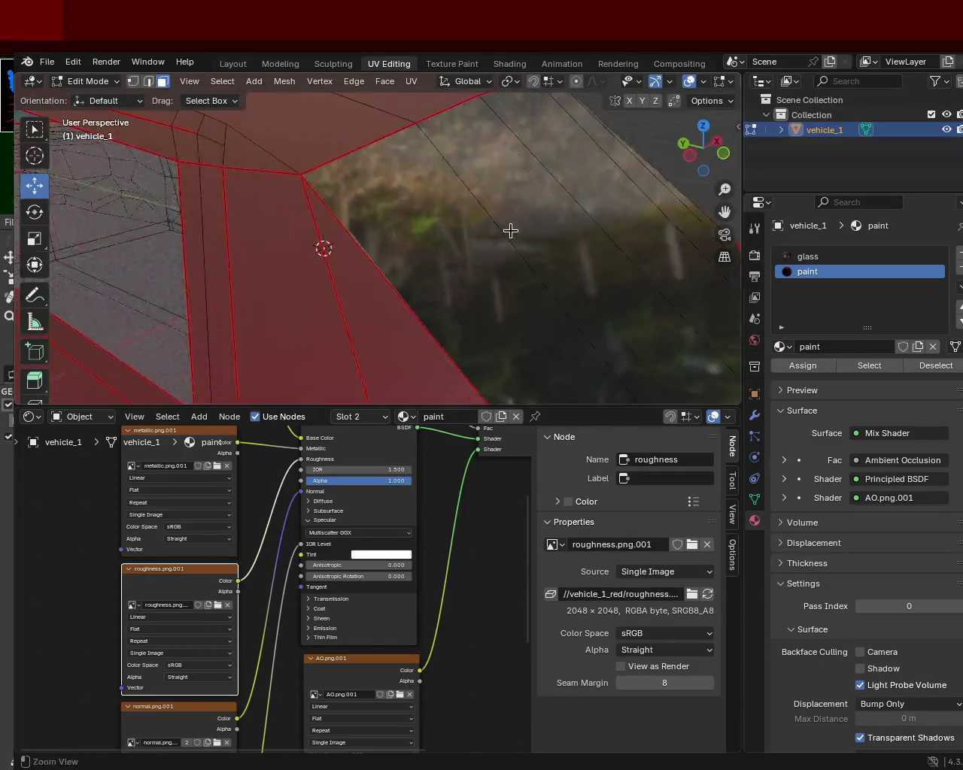
scroll(511, 231, down, 3)
mouse_move(471, 243)
mouse_down()
mouse_move(301, 270)
mouse_move(248, 225)
mouse_move(328, 261)
mouse_move(402, 269)
mouse_move(527, 248)
mouse_move(517, 279)
mouse_move(340, 273)
mouse_move(276, 238)
mouse_move(211, 226)
mouse_move(208, 251)
mouse_move(221, 279)
mouse_move(264, 261)
mouse_move(425, 253)
mouse_up()
- Save vehicle_1.blend, glancing at the File export options without exporting
key(ctrl+s)
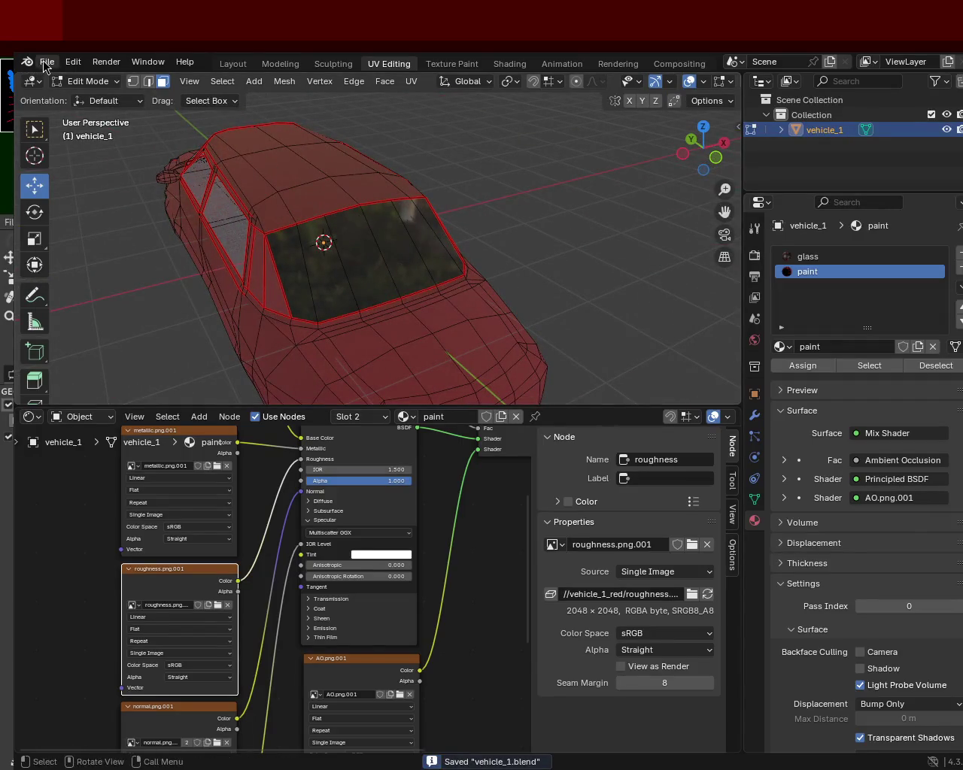
click(47, 62)
key(Escape)
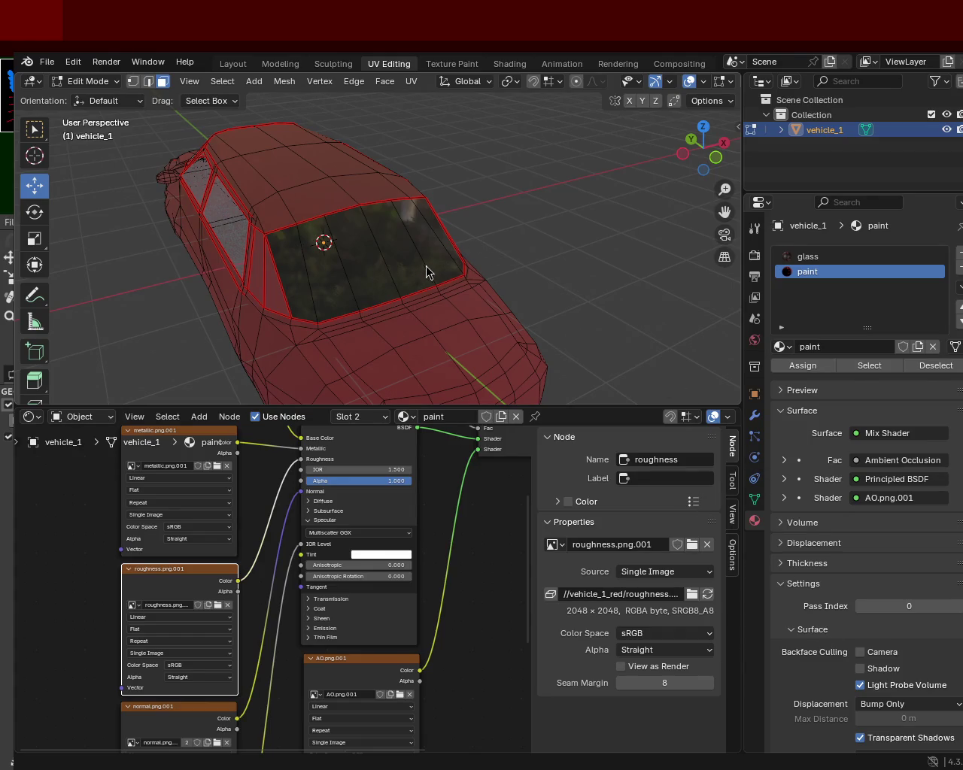
- Leave Edit Mode, render and close the preview, then orbit around the red car
key(Tab)
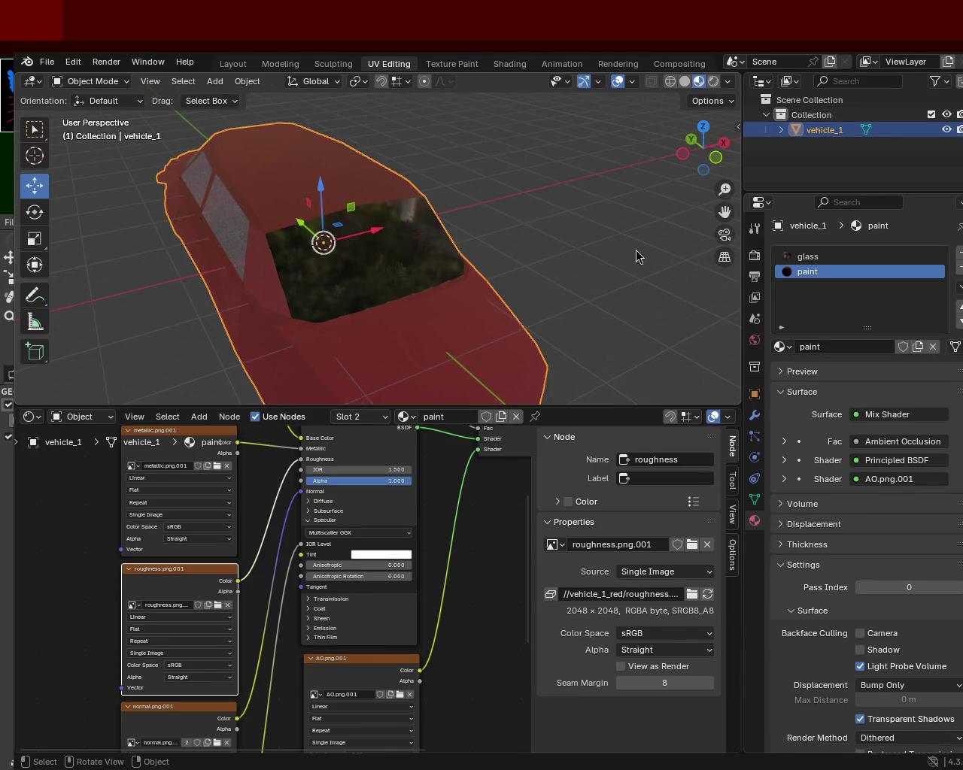
key(F12)
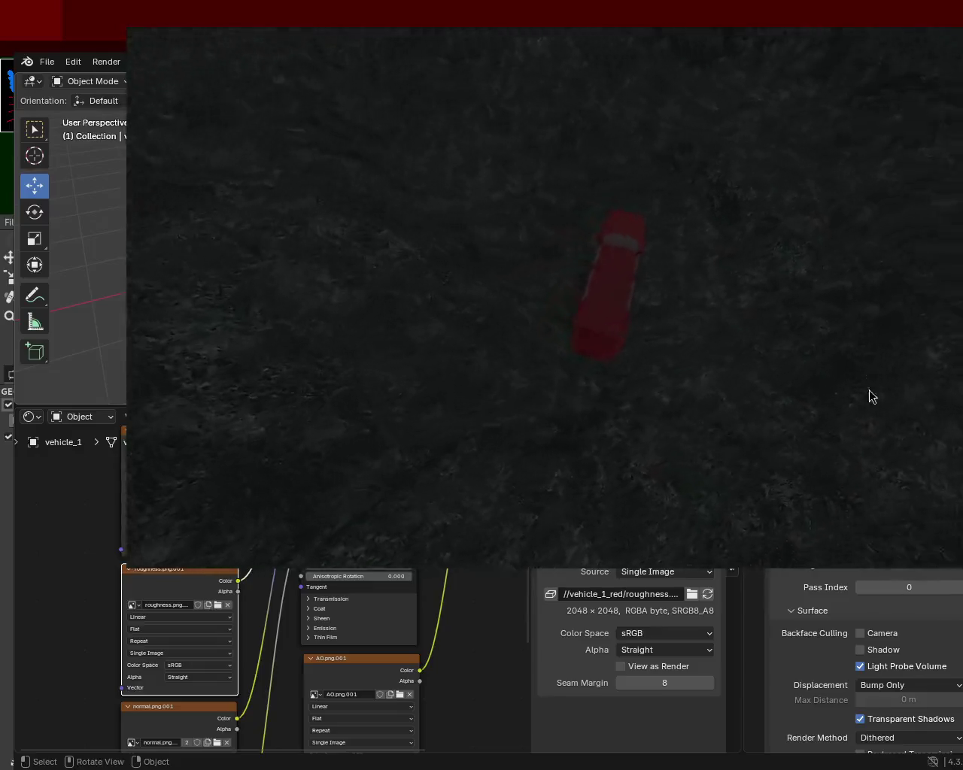
key(Escape)
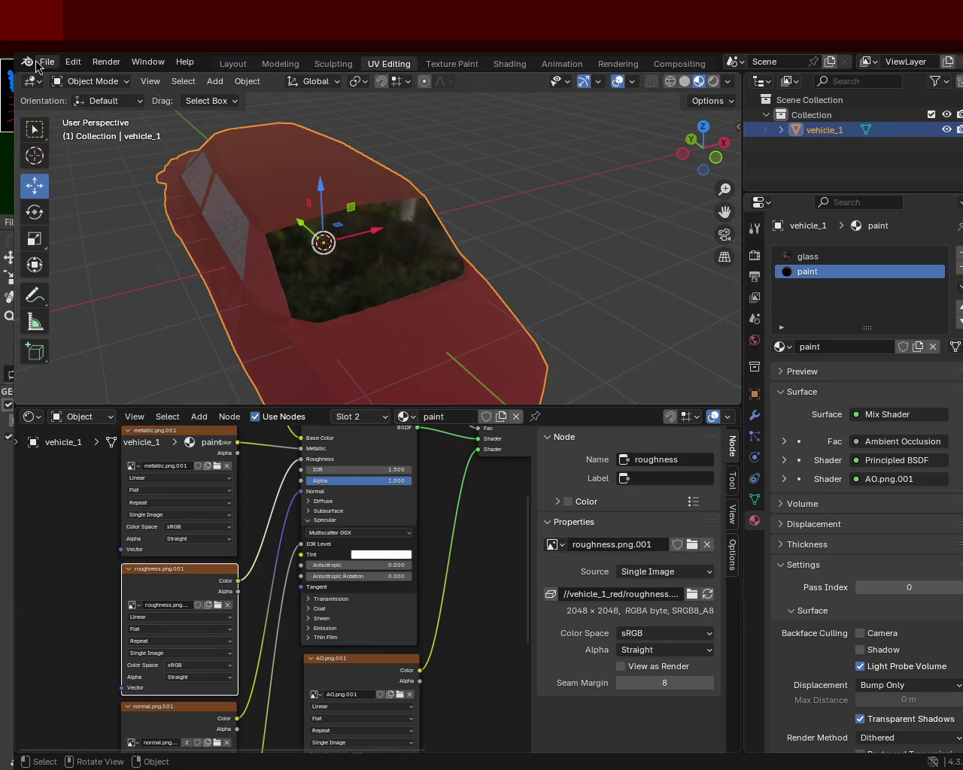
mouse_move(544, 292)
mouse_down()
mouse_move(372, 312)
mouse_move(418, 335)
mouse_move(559, 315)
mouse_move(343, 297)
mouse_move(345, 309)
mouse_move(192, 159)
mouse_up()
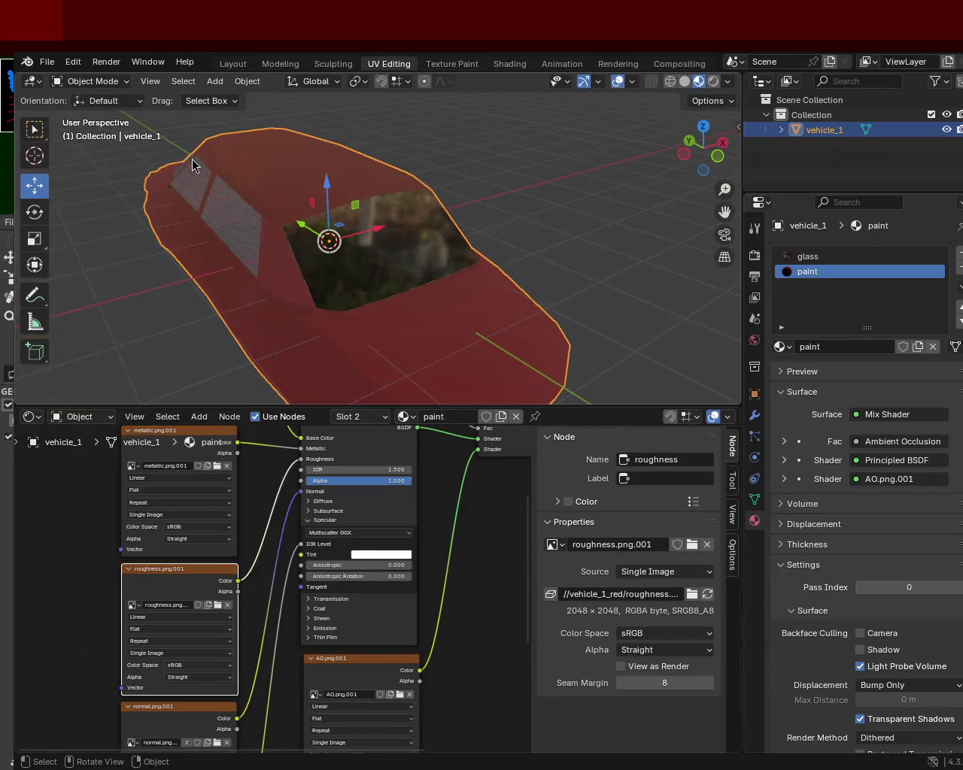
- Export the red car as glTF 2.0 (.glb/.gltf) and launch the Panda3D preview
click(47, 62)
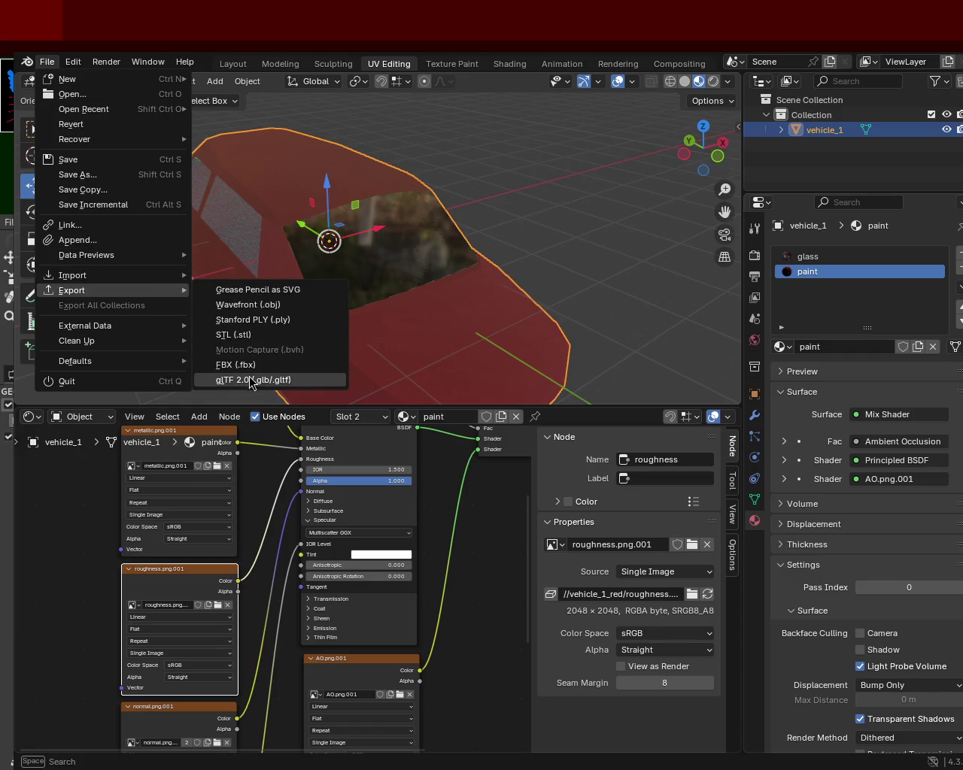
click(332, 394)
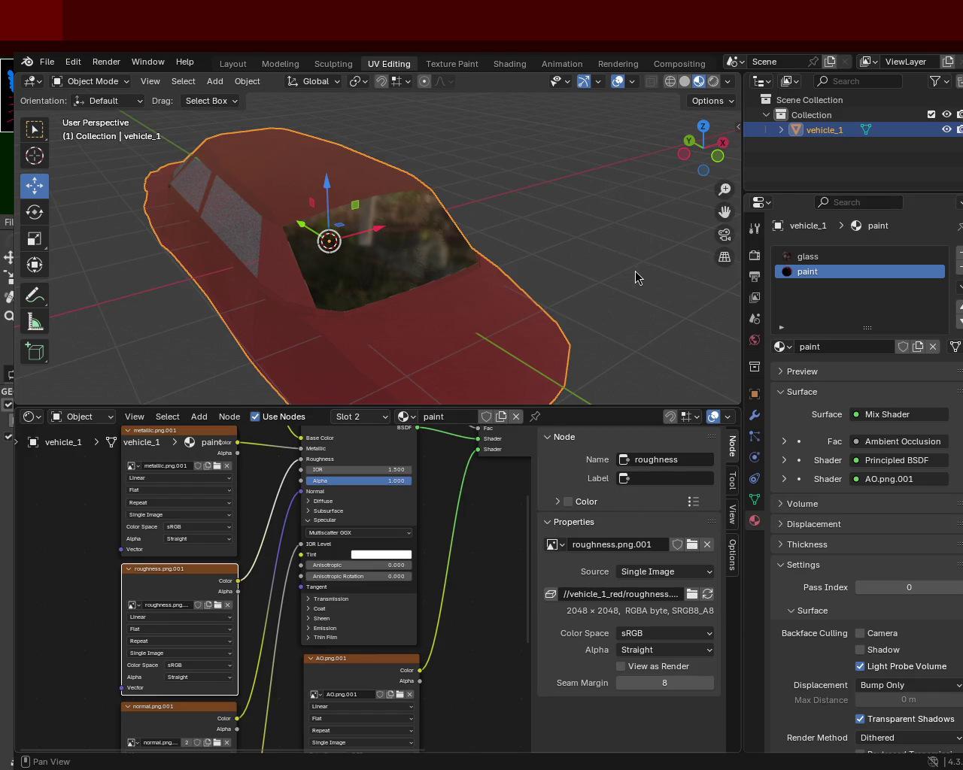
key(F12)
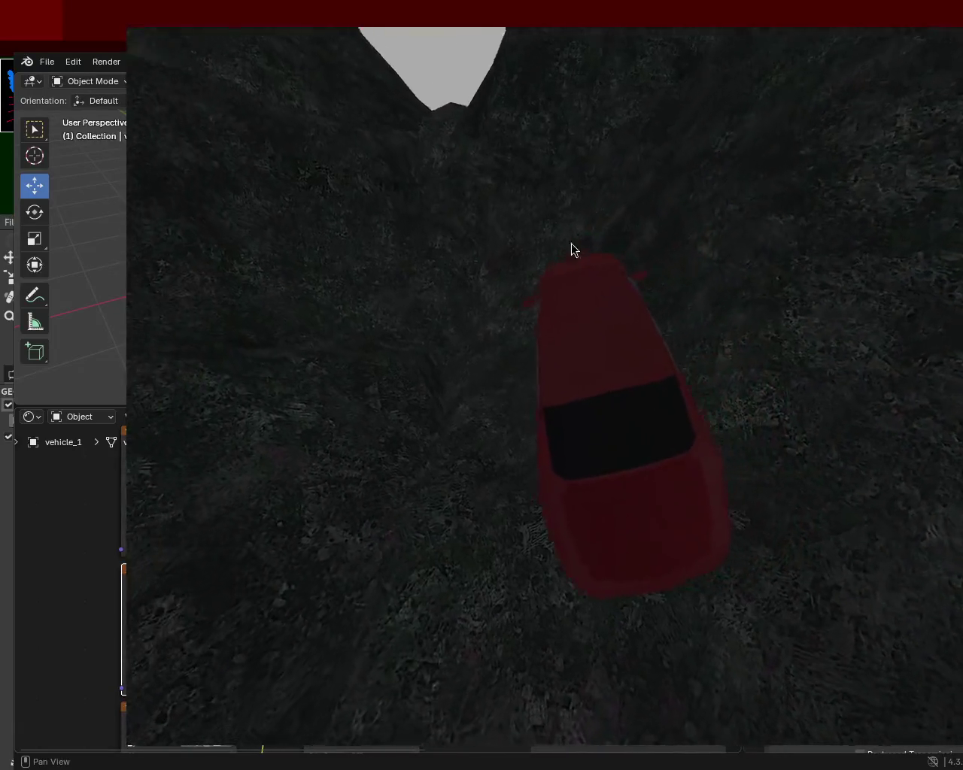
- Close the Panda3D game window after viewing the red car on the terrain
key(Escape)
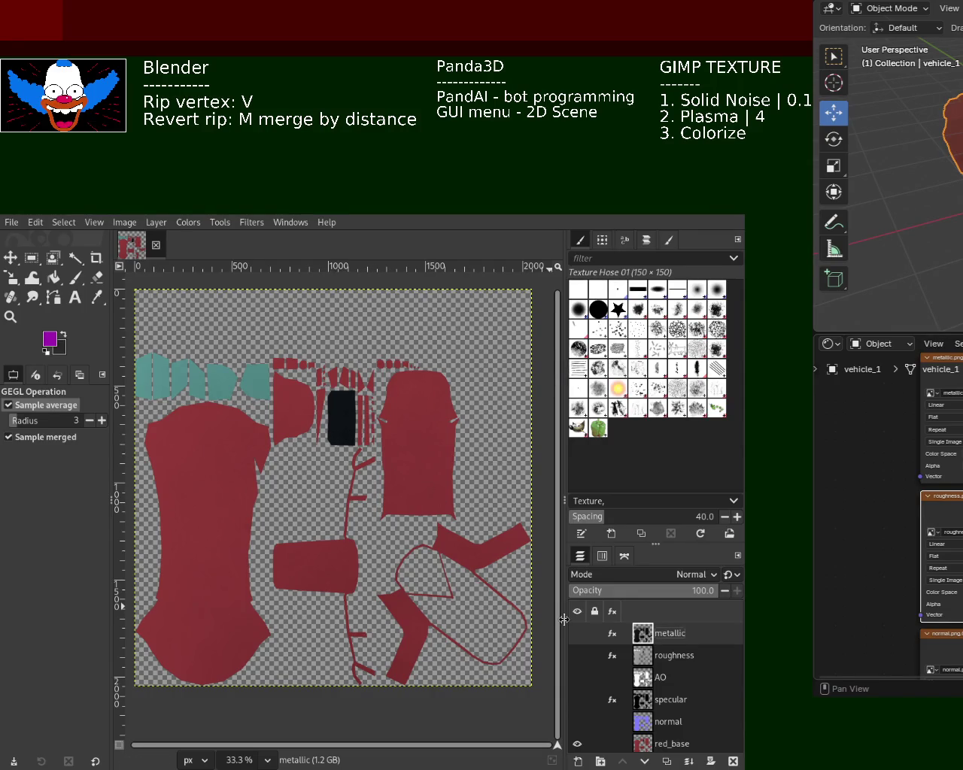
- Delete the metallic through red_base map layers and strip window_base copy #2's mask
shift+click(668, 725)
click(733, 761)
mouse_move(672, 658)
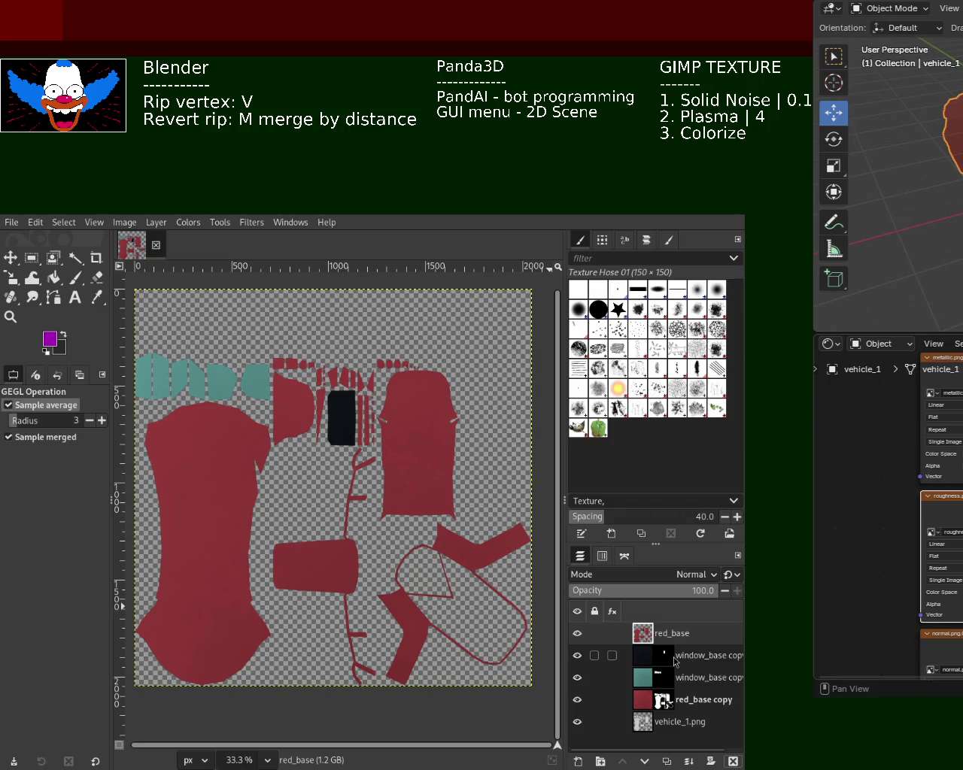
click(673, 658)
mouse_move(662, 633)
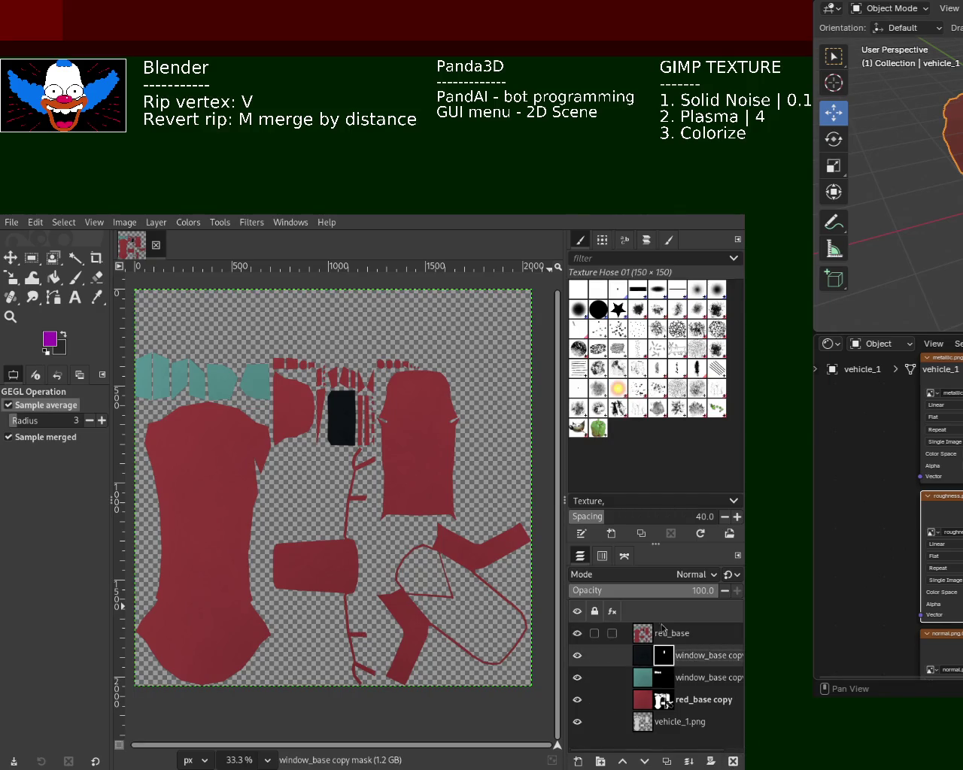
ctrl+click(672, 634)
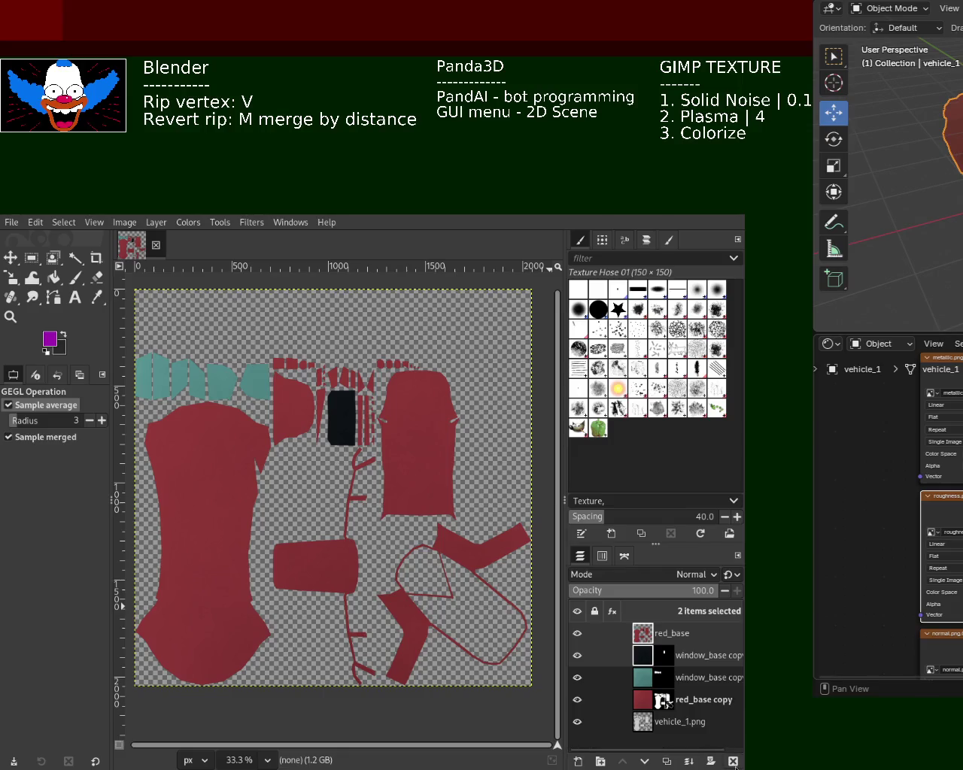
click(733, 762)
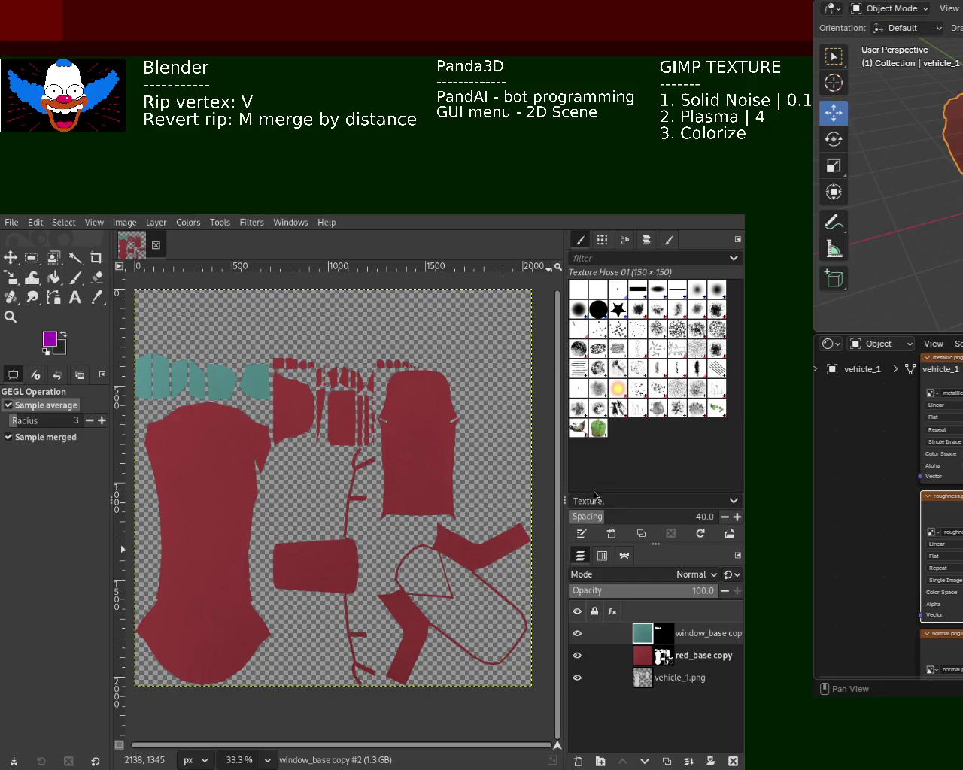
key(ctrl+z)
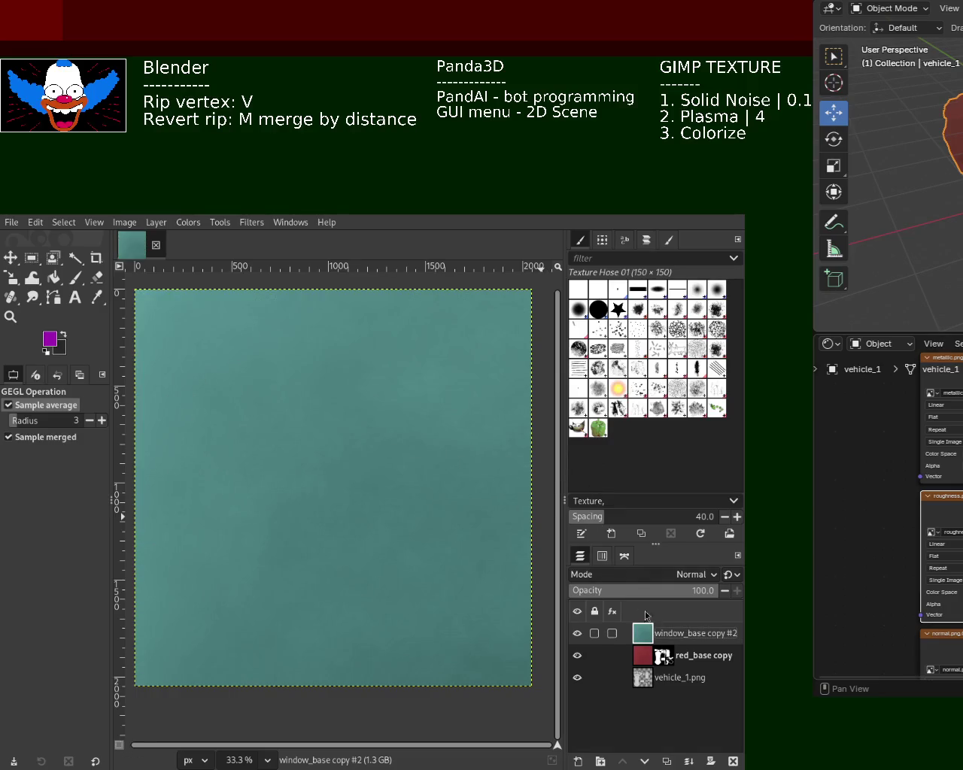
- Hide the teal window and red_base copy layers, leaving only the UV layout, and choose Fuzzy Select
click(578, 634)
click(577, 655)
click(75, 258)
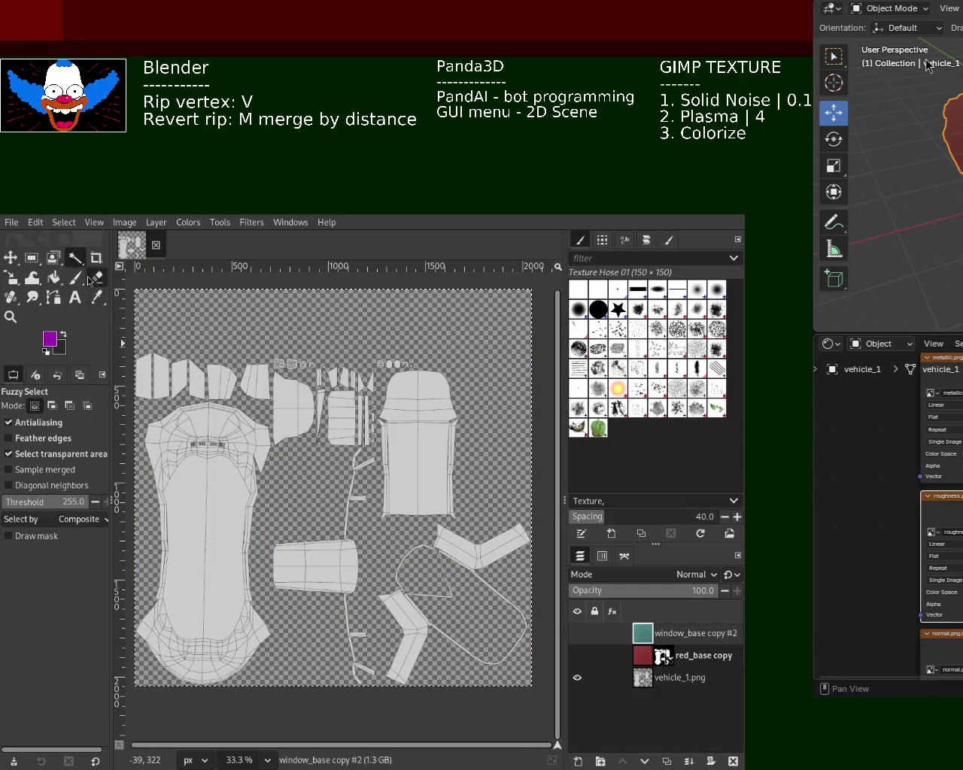
- With Fuzzy Select threshold 152, select the seven window UV islands on vehicle_1.png
click(55, 502)
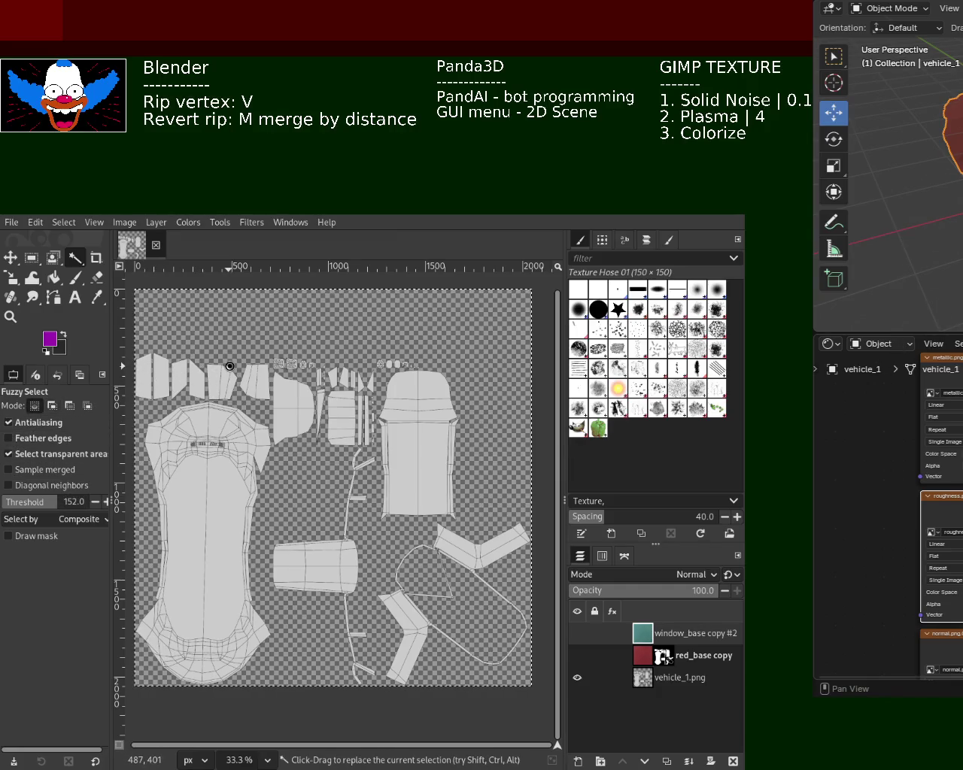
mouse_move(685, 634)
click(652, 677)
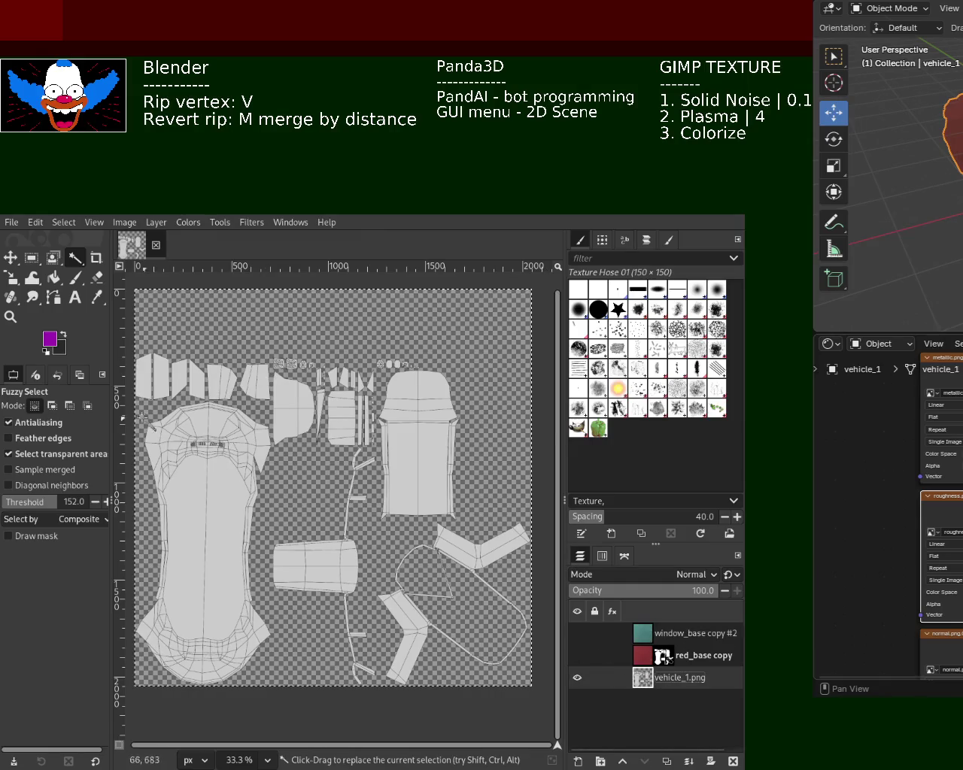
shift+click(160, 383)
shift+click(178, 384)
shift+click(197, 382)
shift+click(221, 382)
shift+click(254, 382)
shift+click(342, 418)
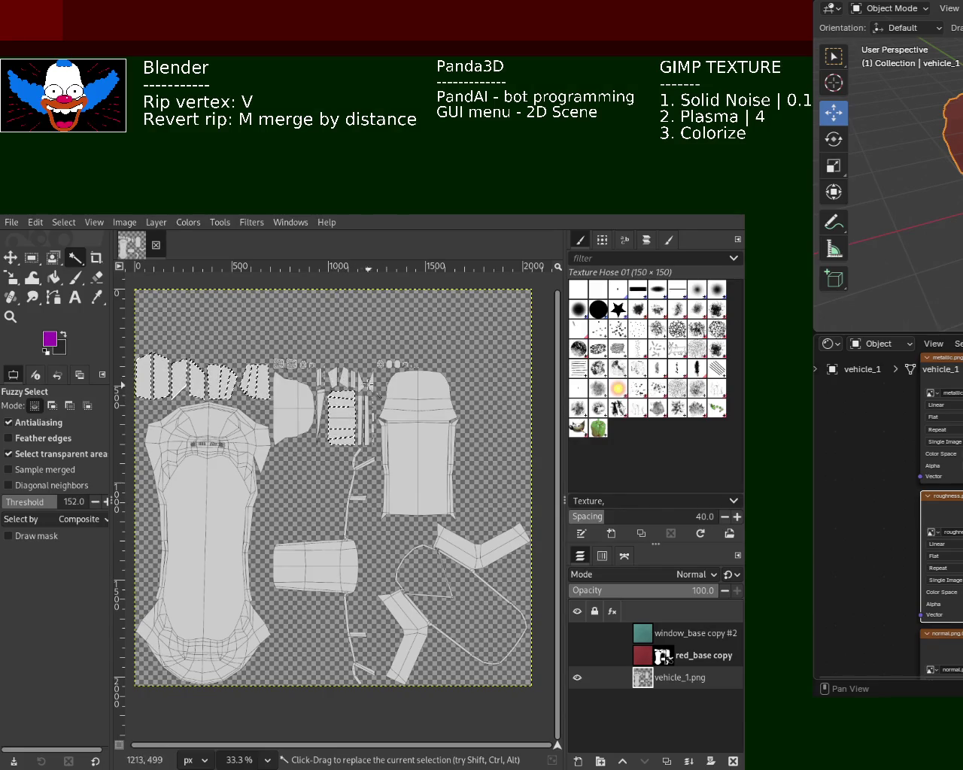
shift+click(339, 380)
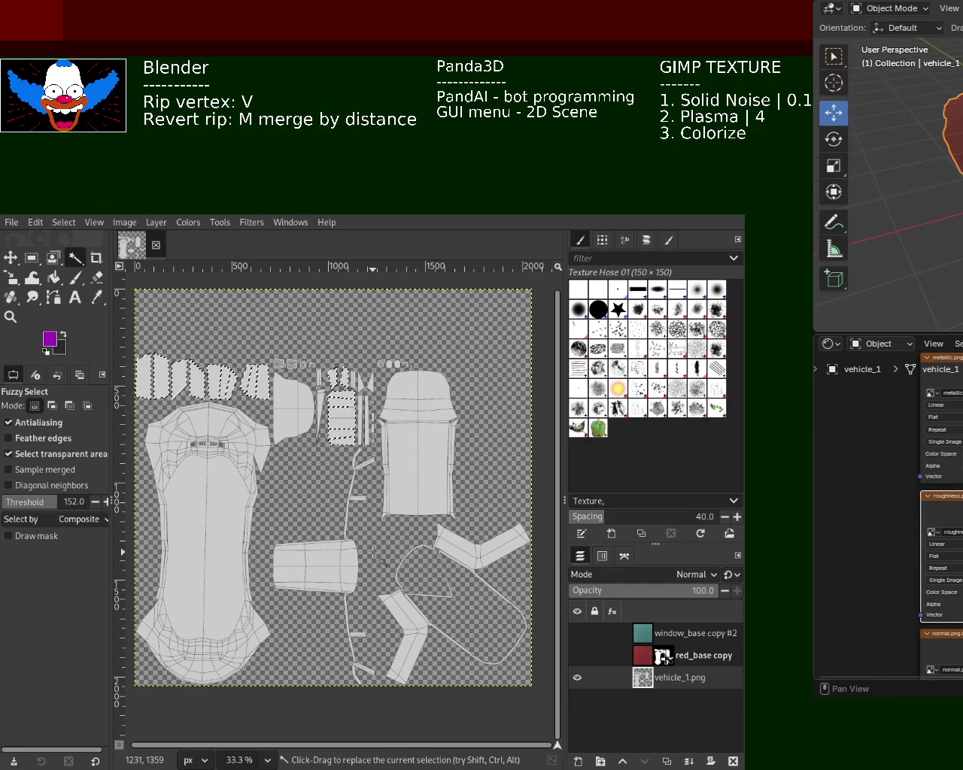
- Add a selection-based mask to window_base copy #2 and show red_base copy again
click(635, 637)
click(711, 761)
click(577, 633)
mouse_move(594, 633)
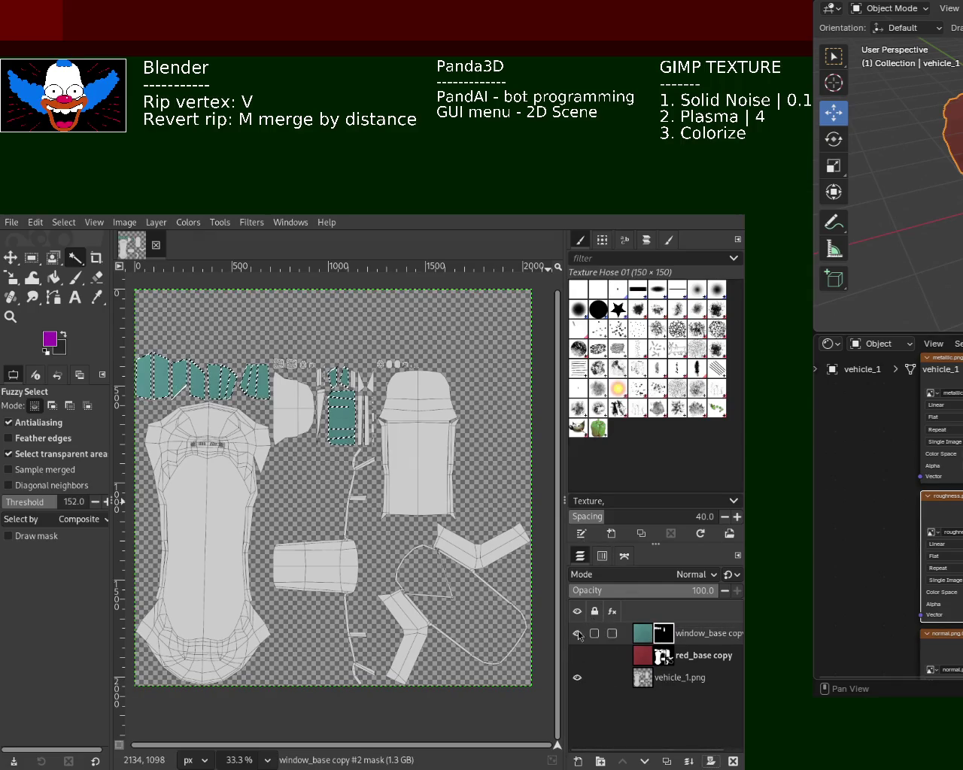
click(578, 655)
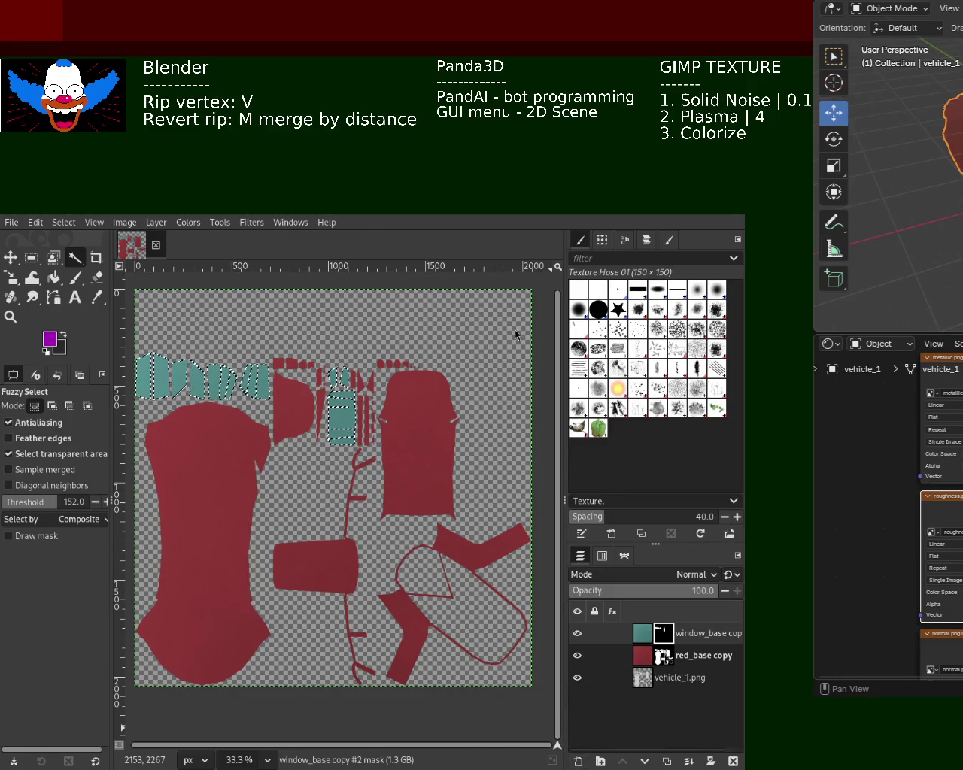
- Add a new empty top layer, clear the window selection, and render noise into it
key(ctrl+shift+n)
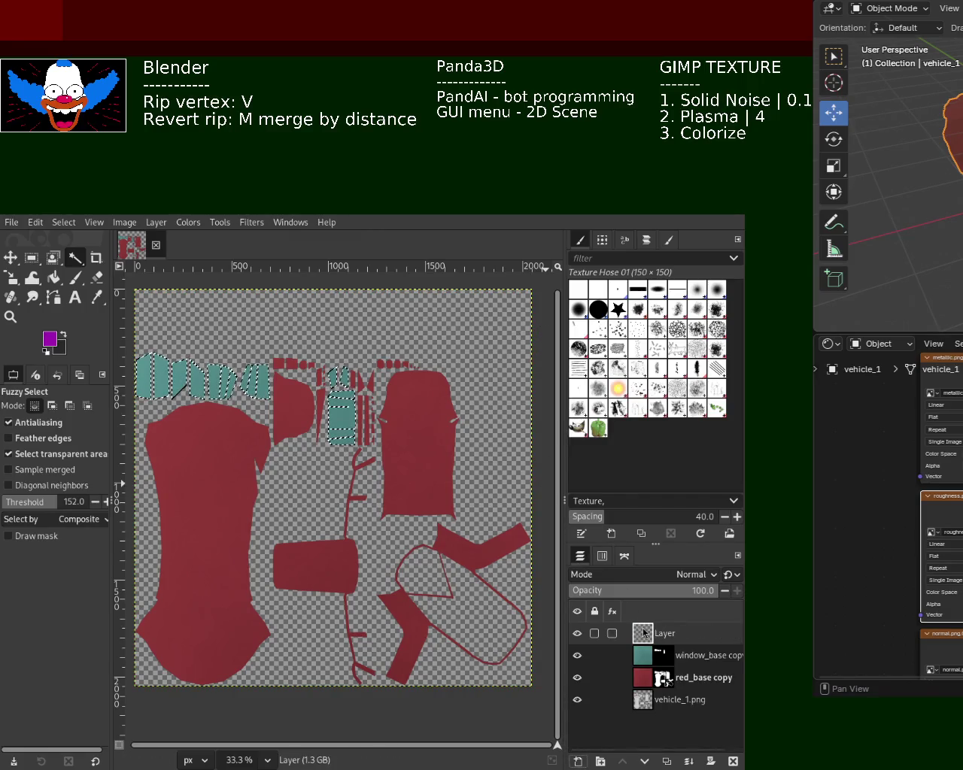
key(ctrl+shift+a)
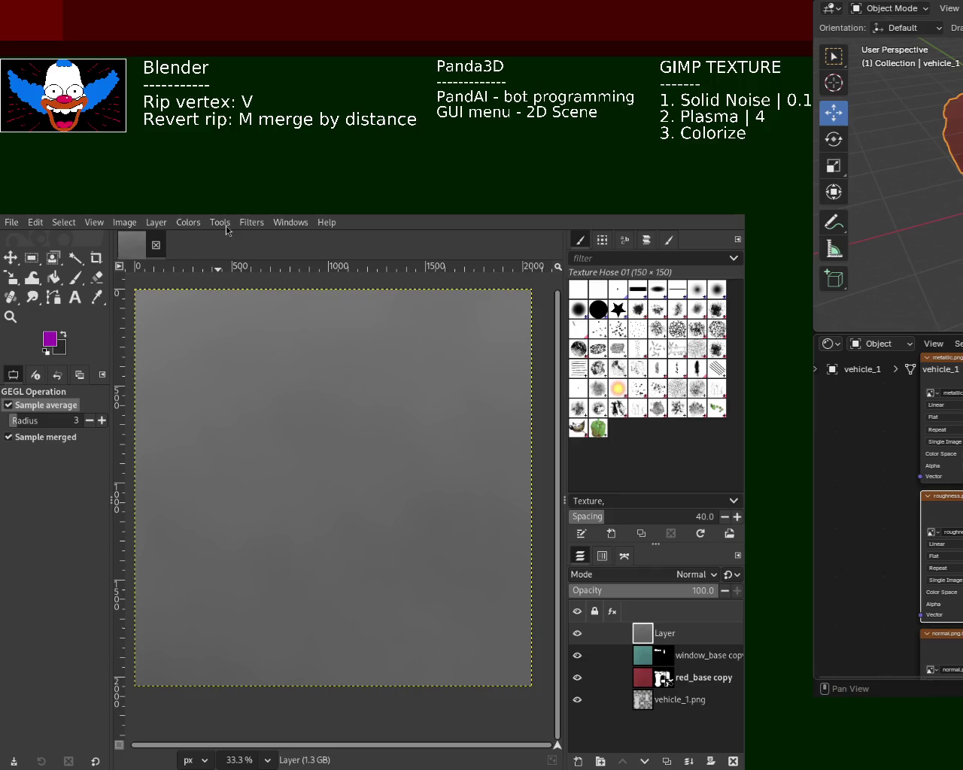
click(252, 224)
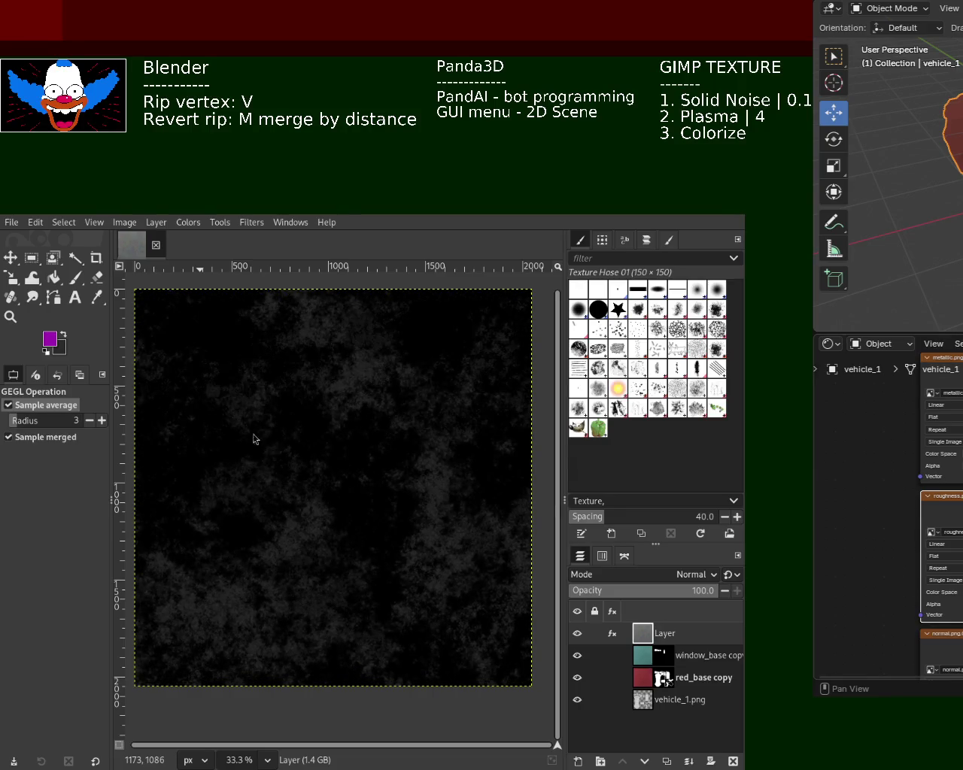
- Colorize the noise layer, adjusting hue and lightness to a dark, rich teal
click(188, 222)
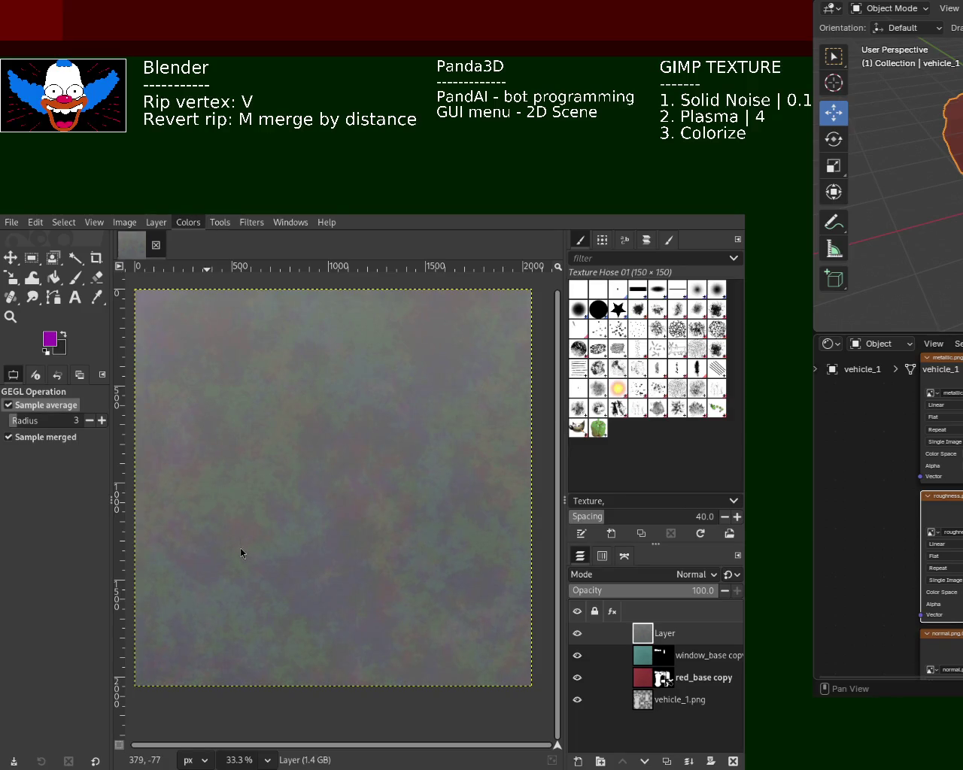
click(242, 555)
click(222, 478)
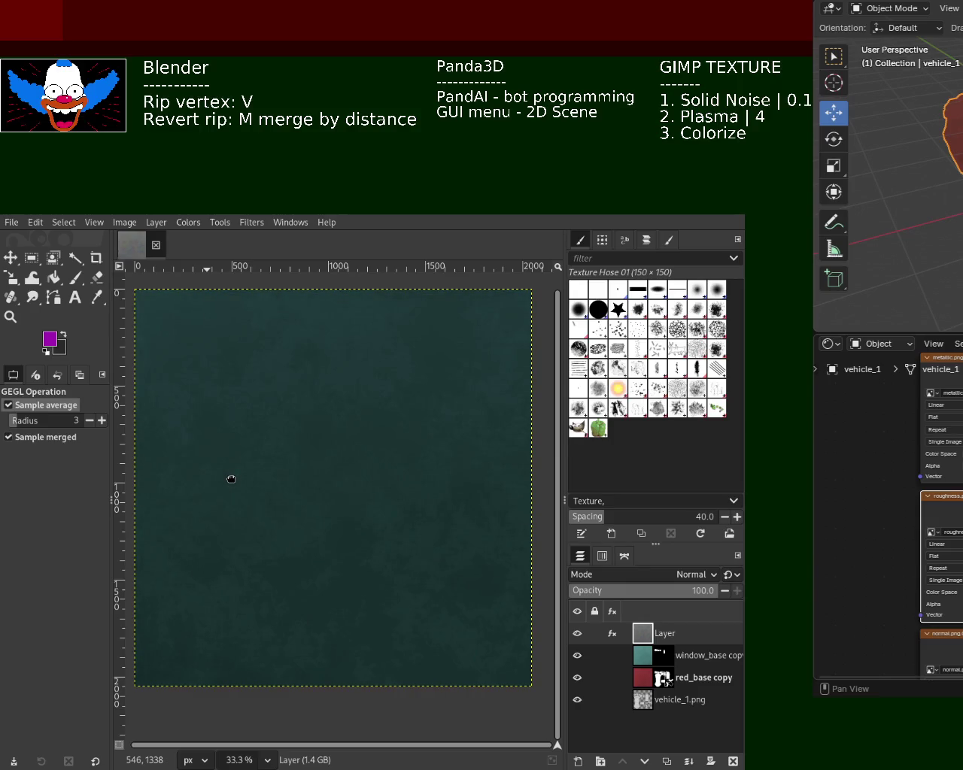
click(227, 484)
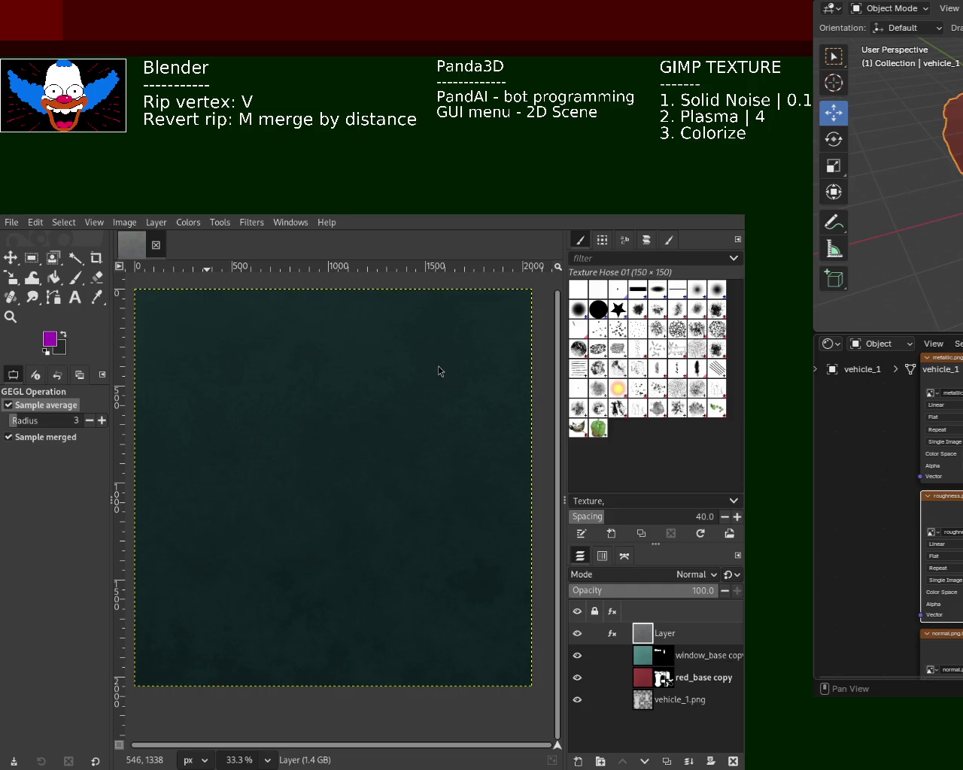
click(320, 458)
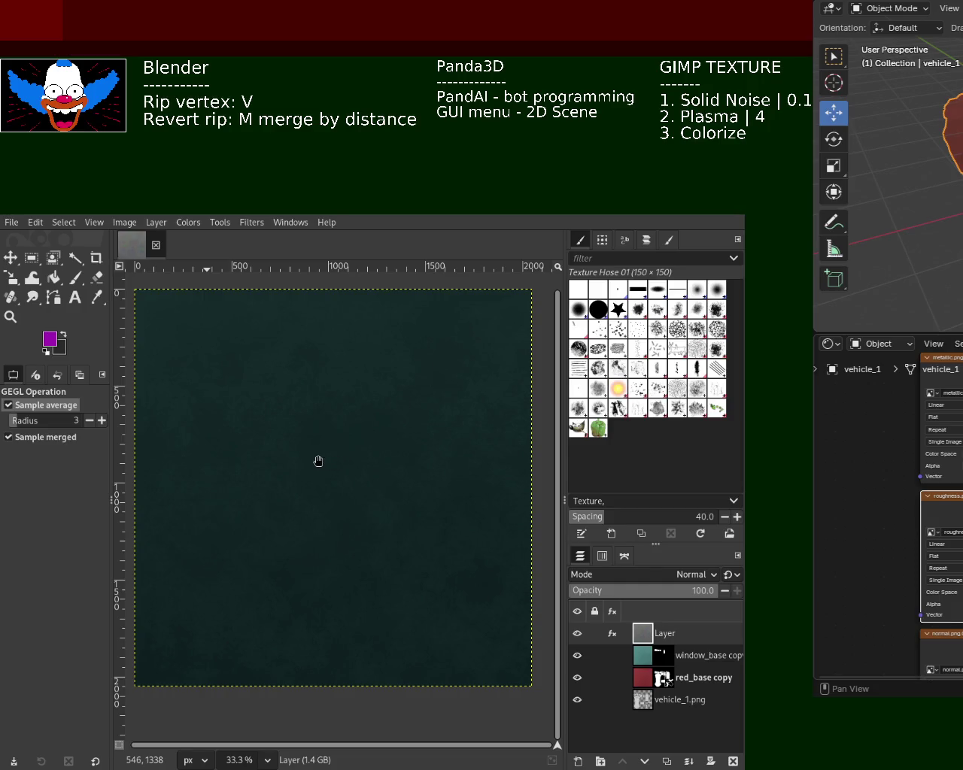
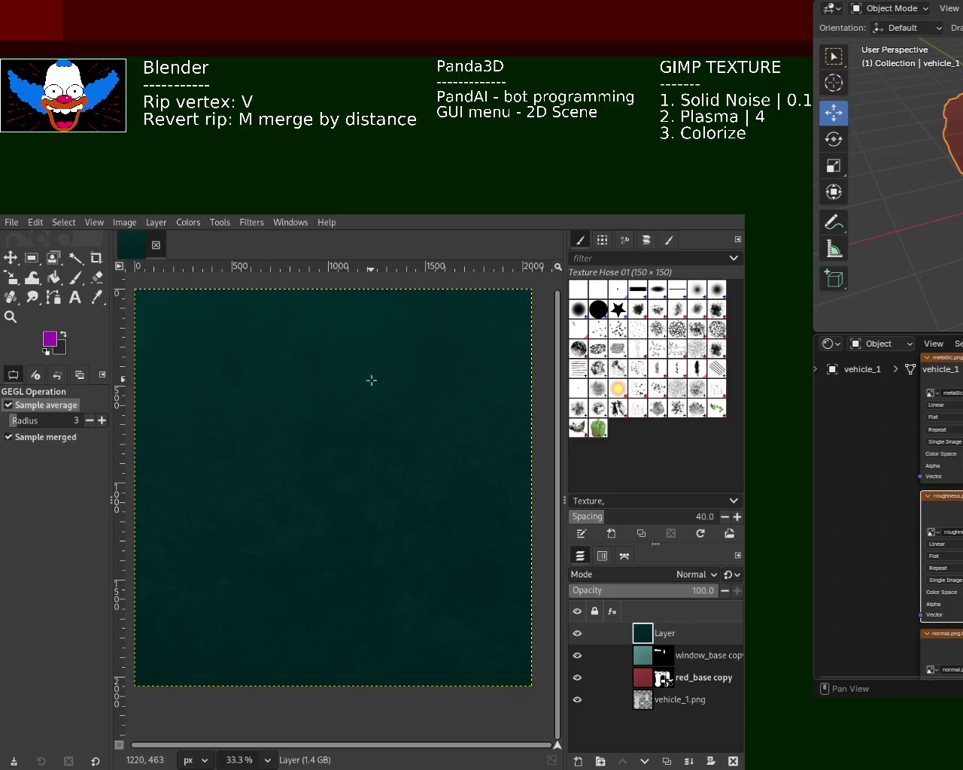
- Undo the last colour change, reapply a dark teal tint to the noise layer, and hide the upper layers
key(ctrl+z)
click(189, 222)
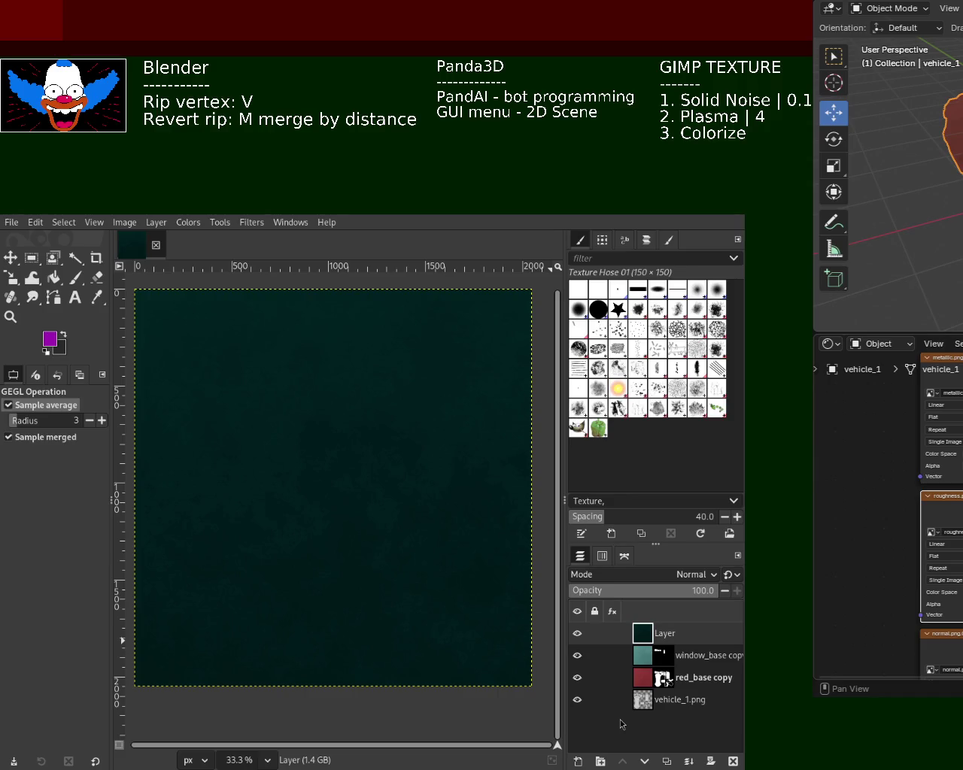
mouse_move(643, 700)
drag(577, 678, 579, 639)
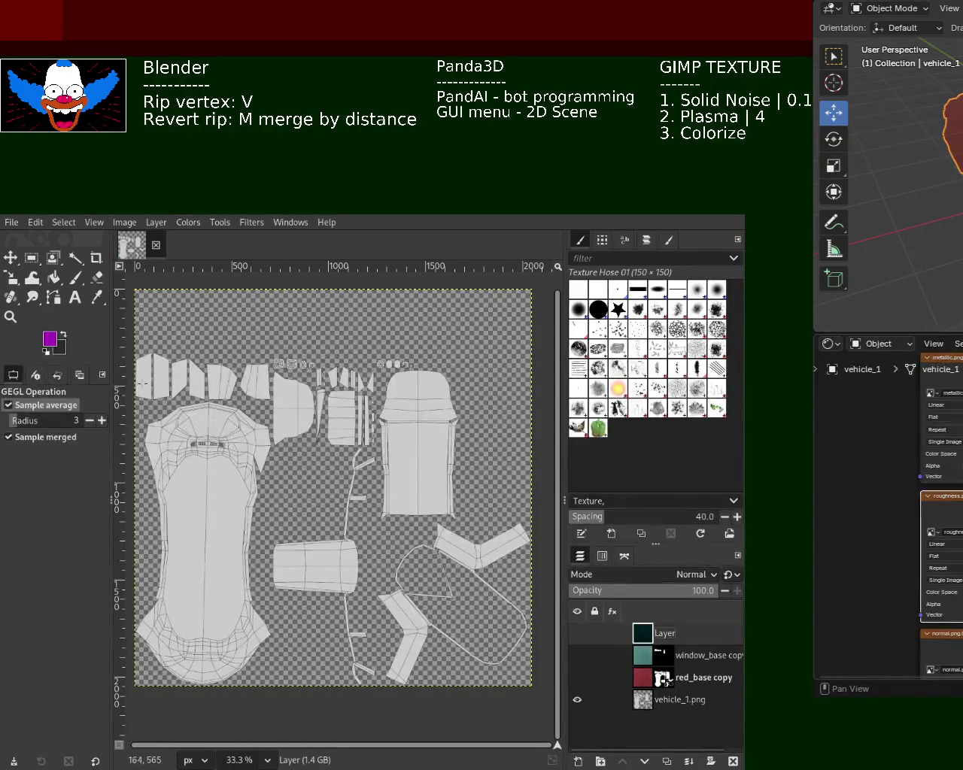
- Fuzzy Select the bent, striped, rectangle and strip UV islands on vehicle_1.png at threshold 255
click(75, 257)
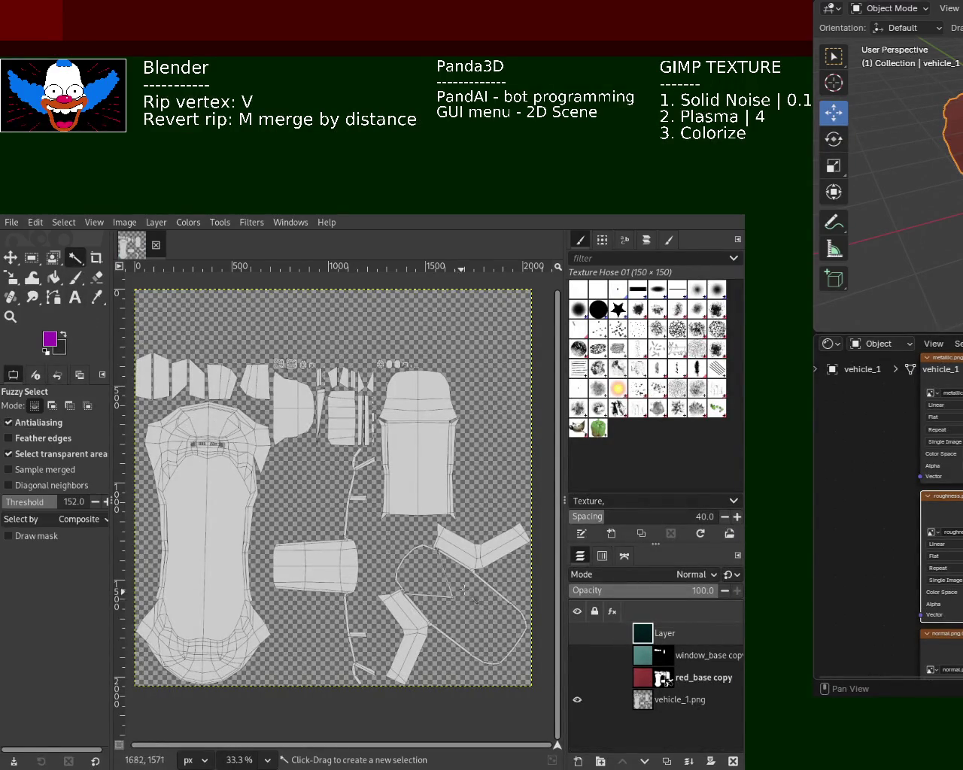
click(440, 604)
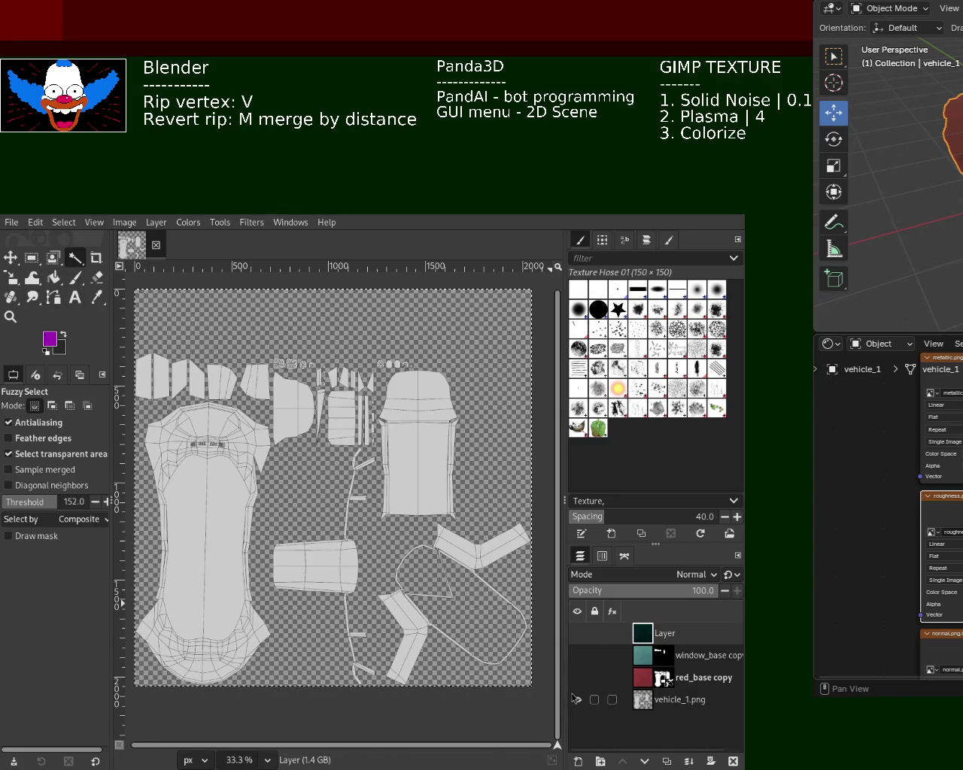
click(63, 502)
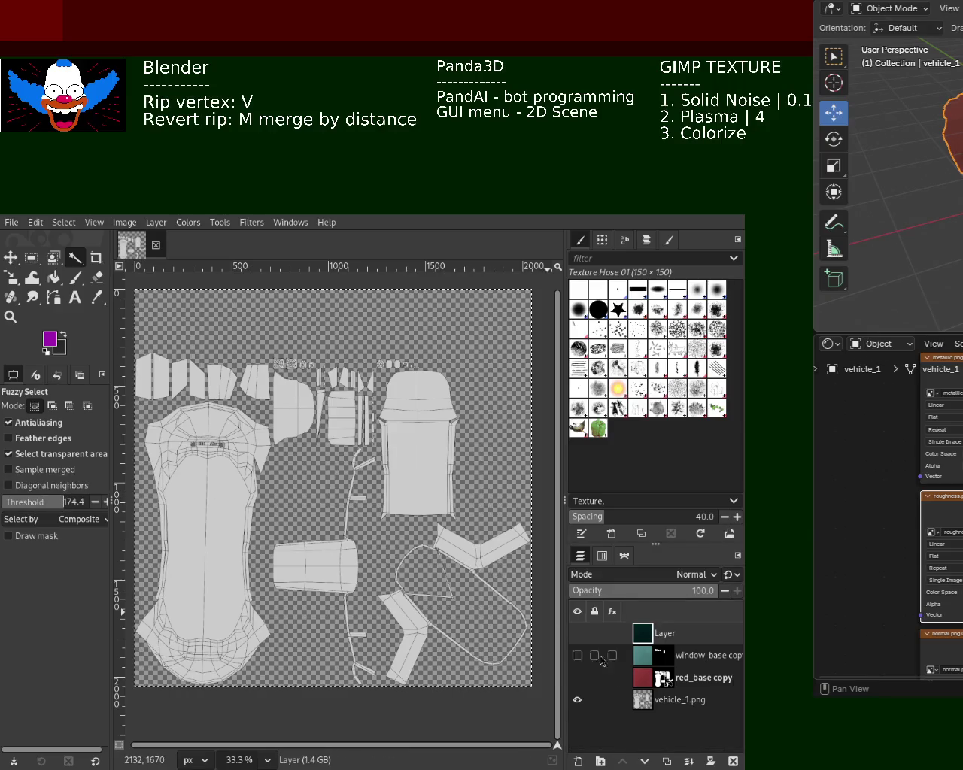
click(655, 700)
click(477, 581)
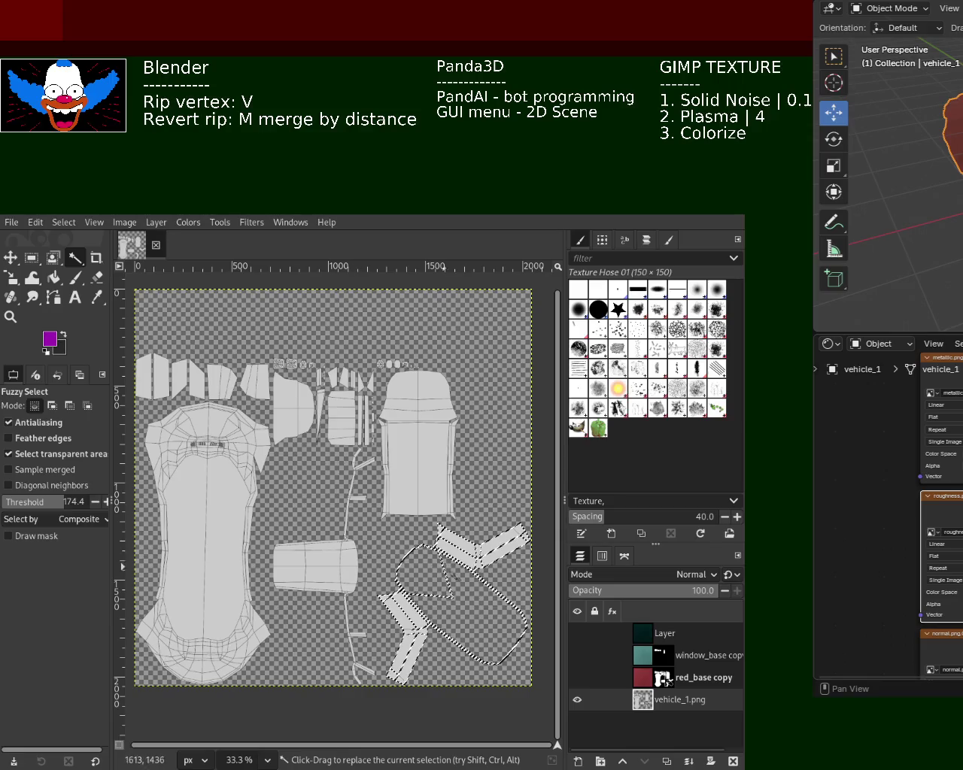
click(91, 505)
click(481, 546)
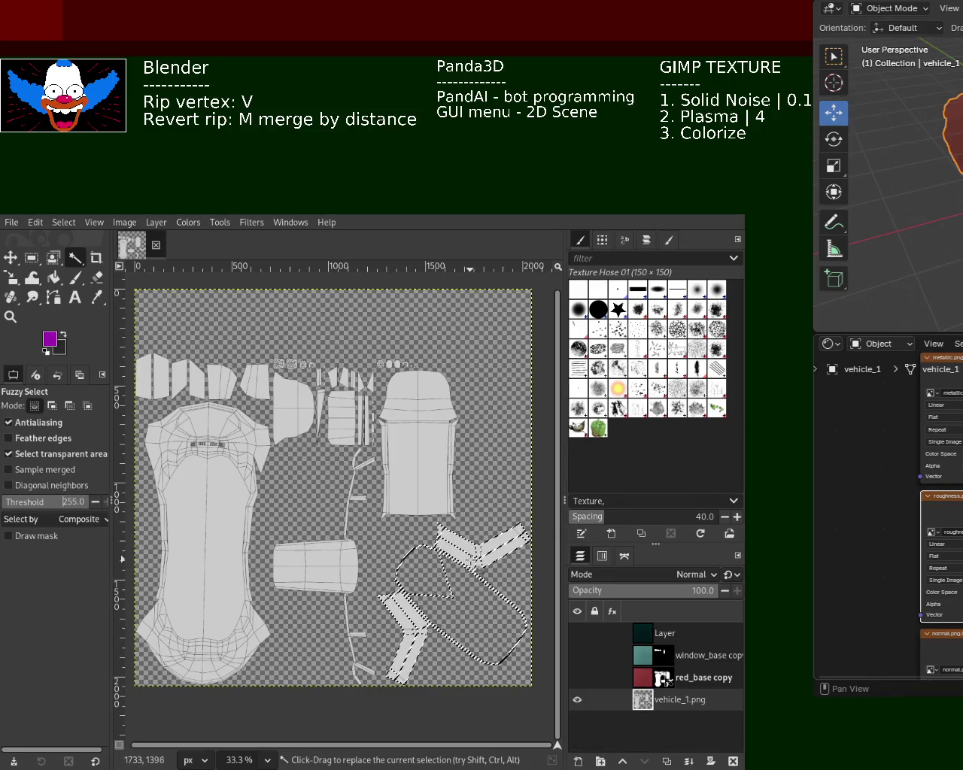
shift+click(336, 559)
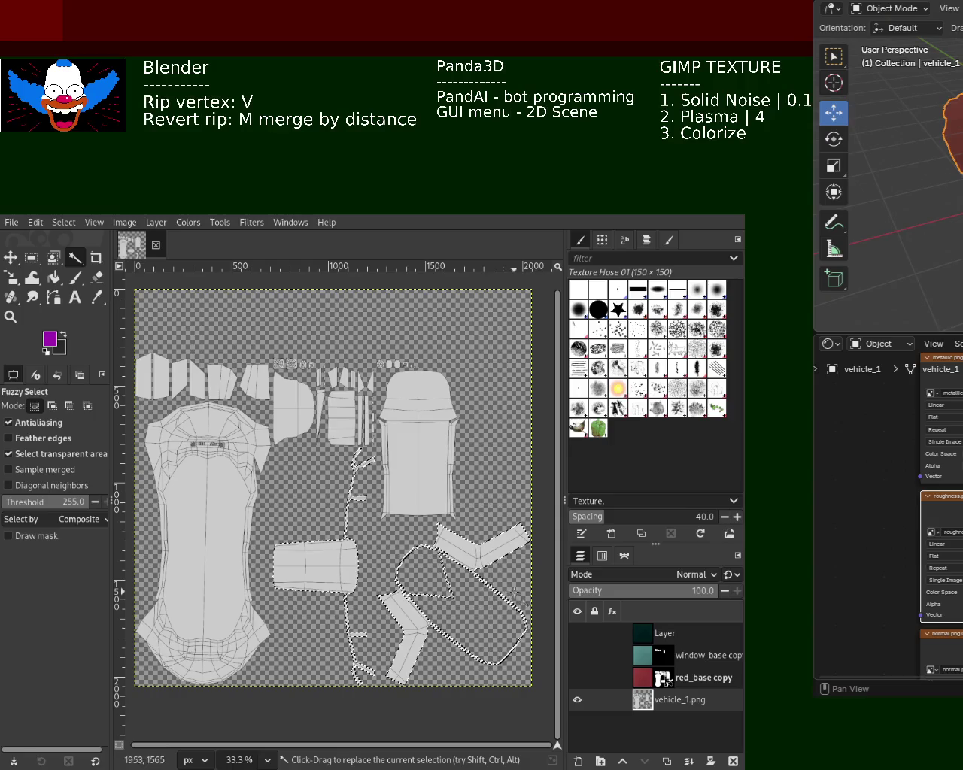
- Mask the dark teal Layer to the selected islands, show the colour layers again, and deselect
click(655, 633)
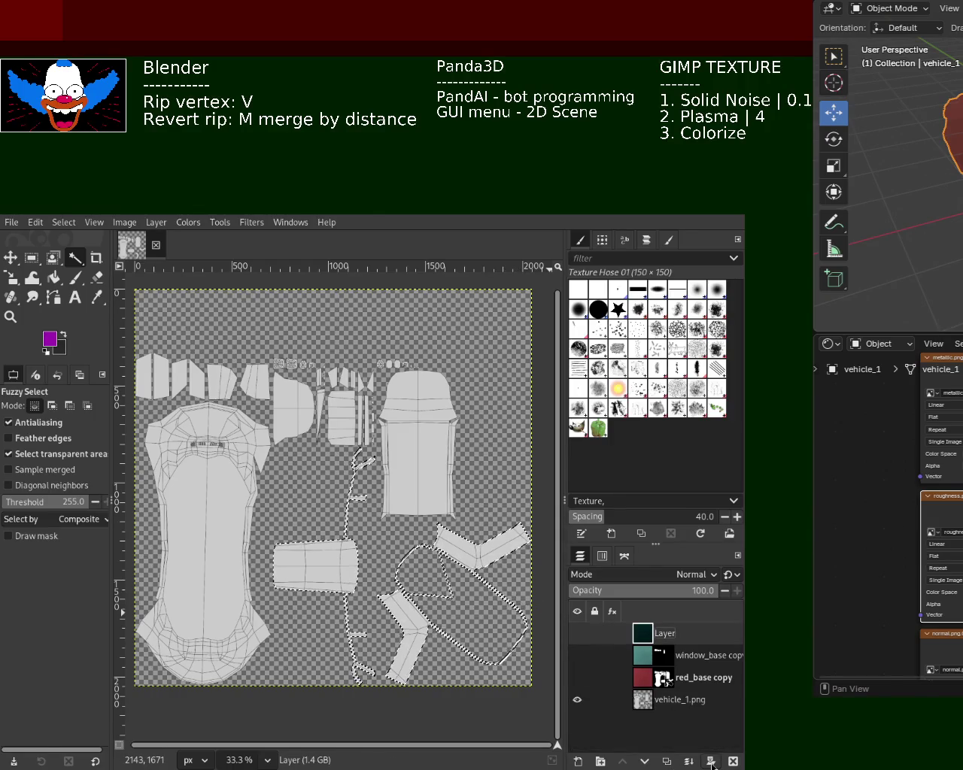
key(ctrl+m)
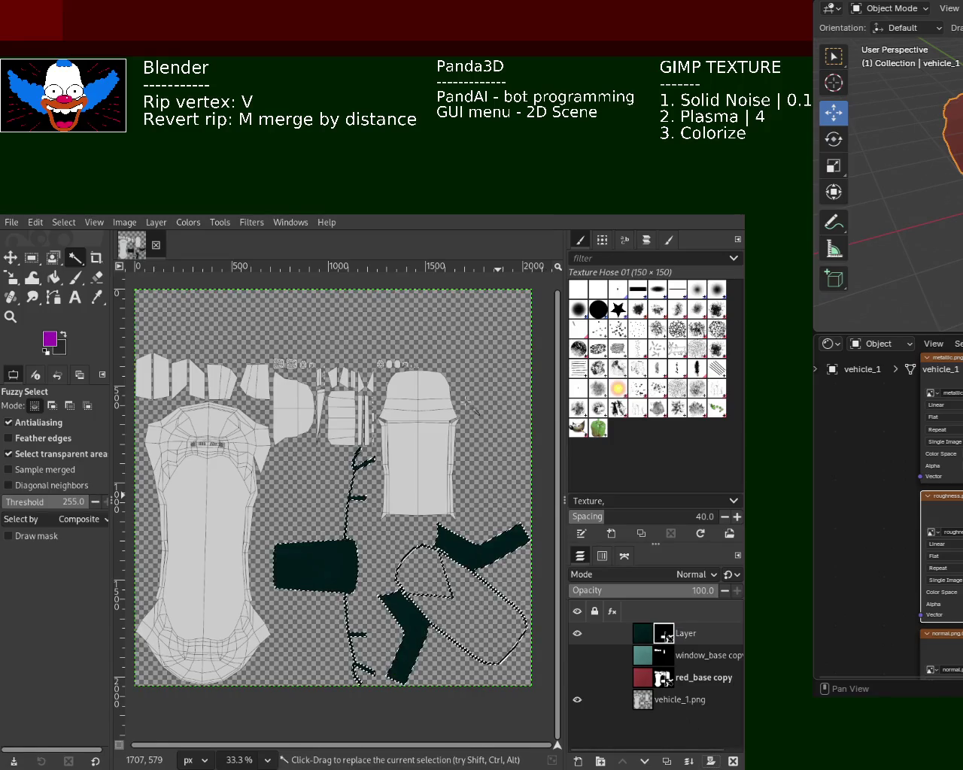
click(577, 656)
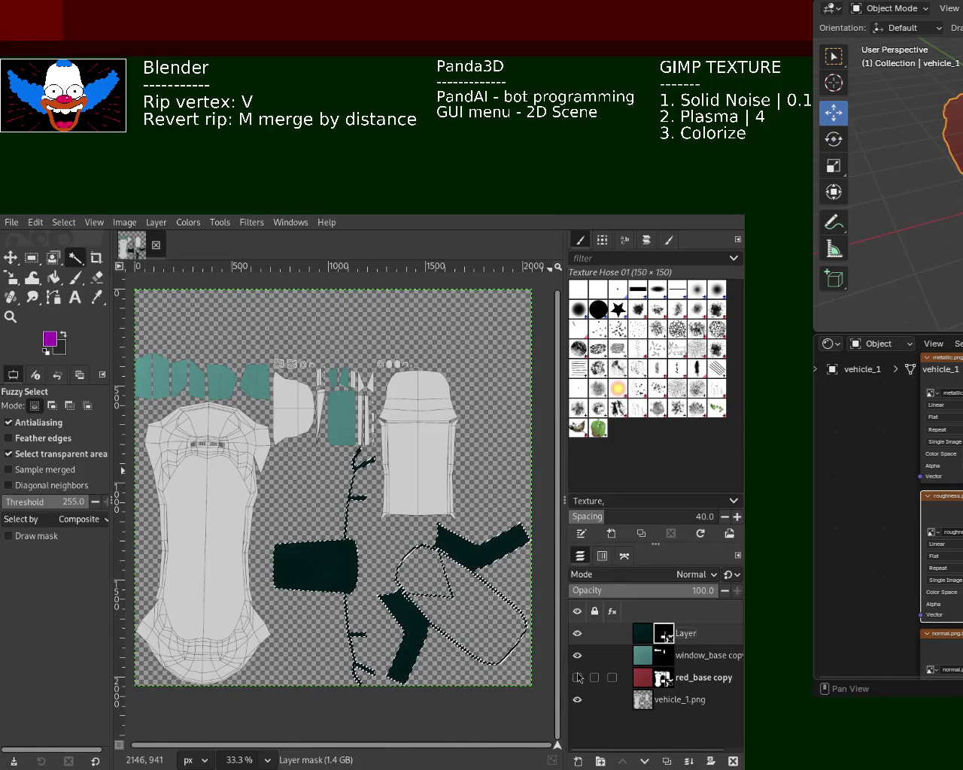
click(577, 677)
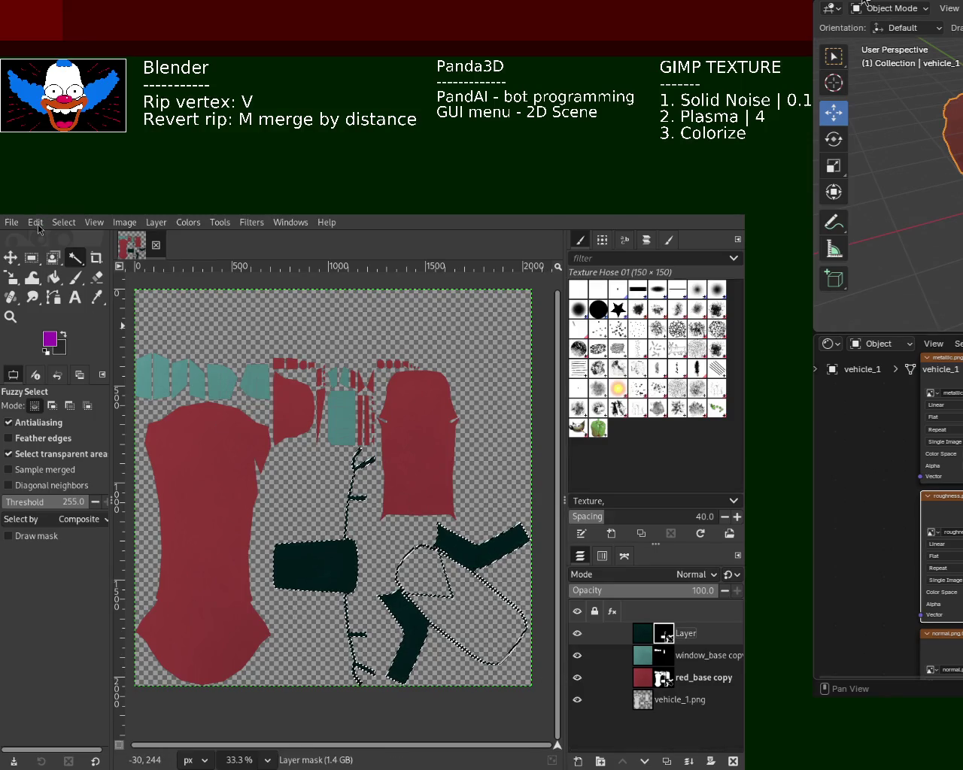
key(ctrl+shift+a)
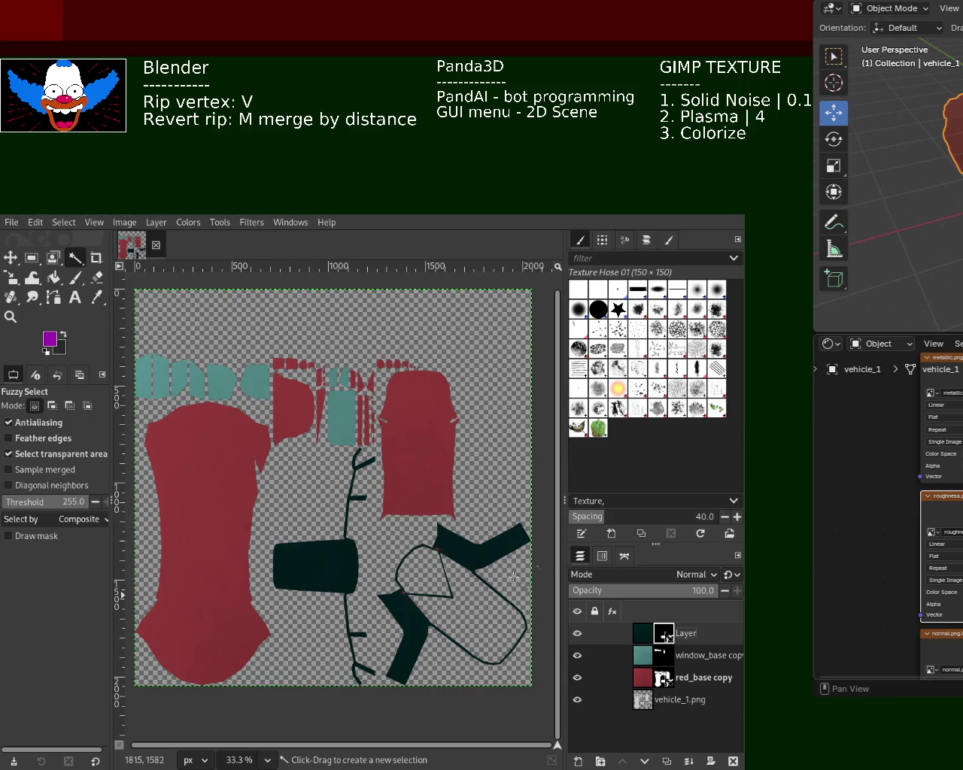
click(10, 316)
click(494, 550)
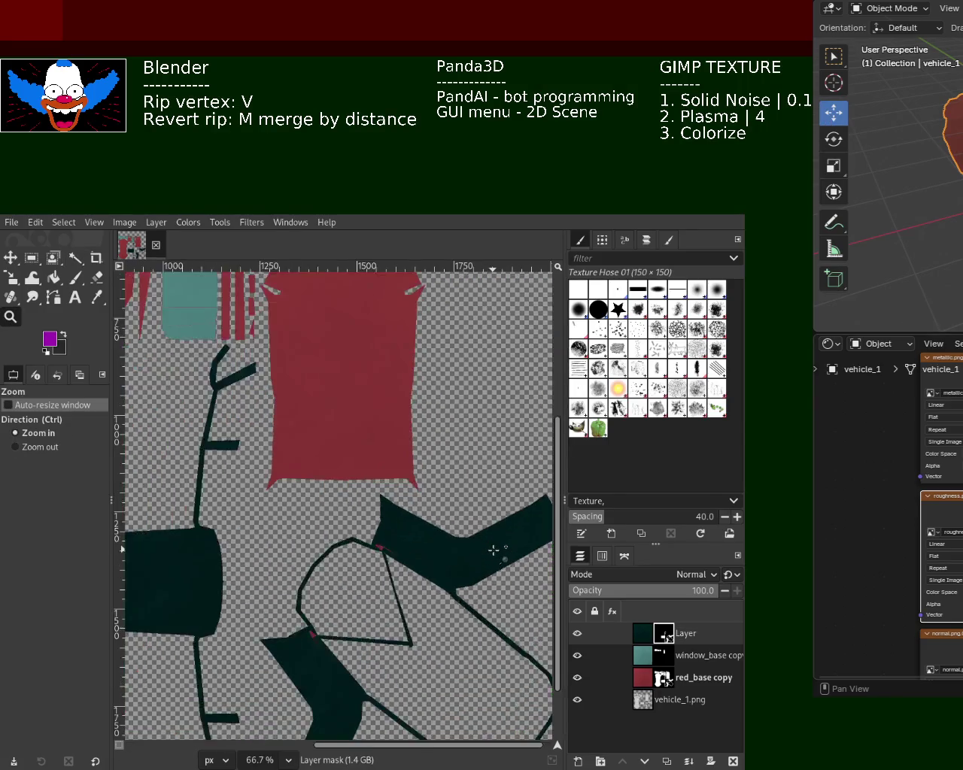
click(494, 551)
ctrl+click(395, 555)
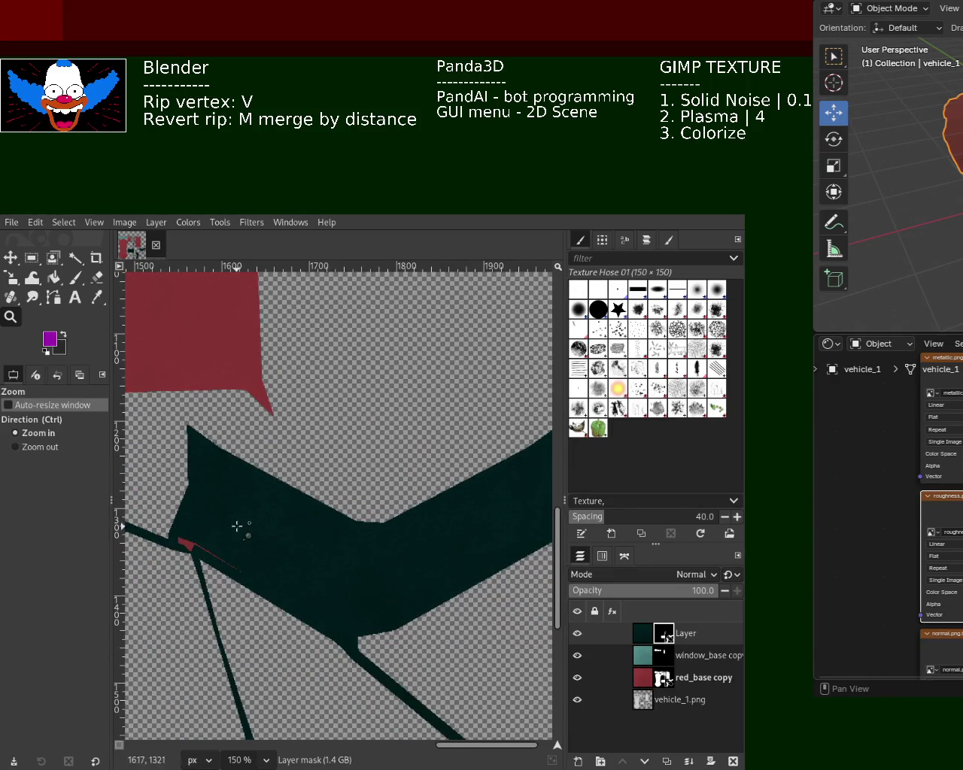
click(237, 526)
click(41, 447)
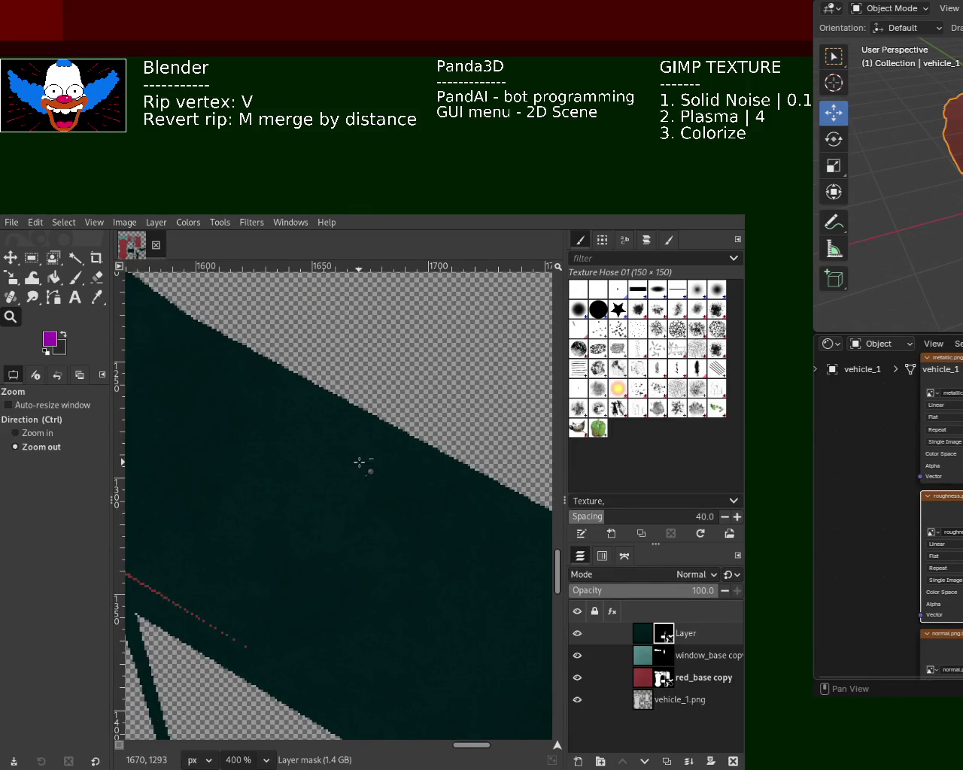
click(360, 462)
click(492, 477)
ctrl+click(492, 477)
ctrl+click(492, 477)
click(382, 461)
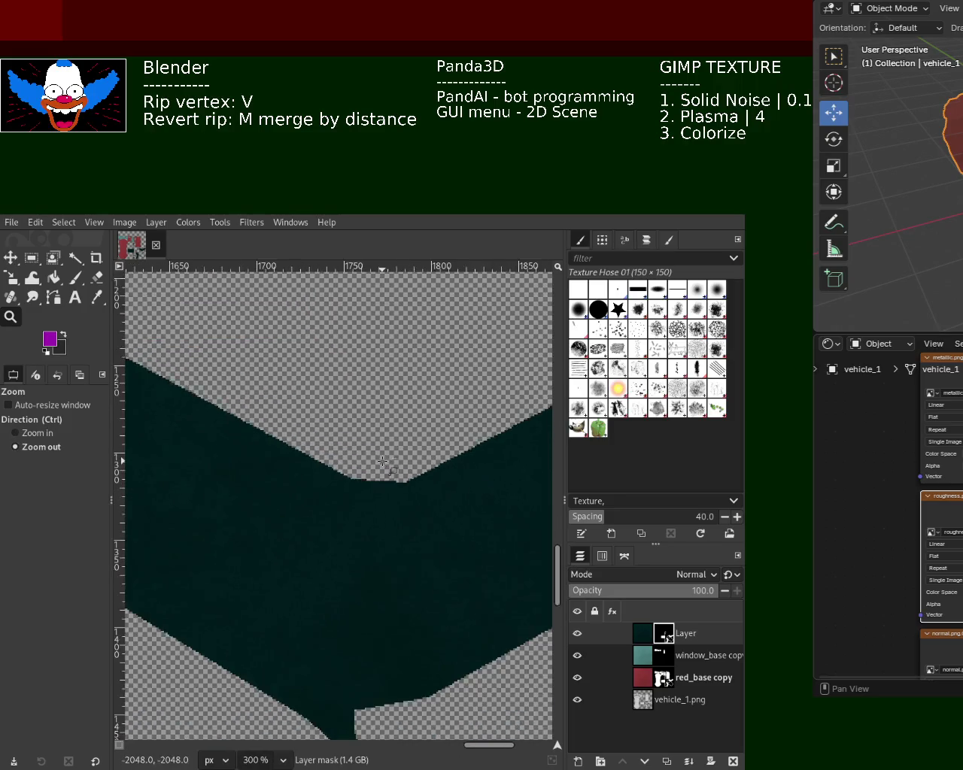
click(383, 461)
ctrl+click(456, 450)
click(419, 426)
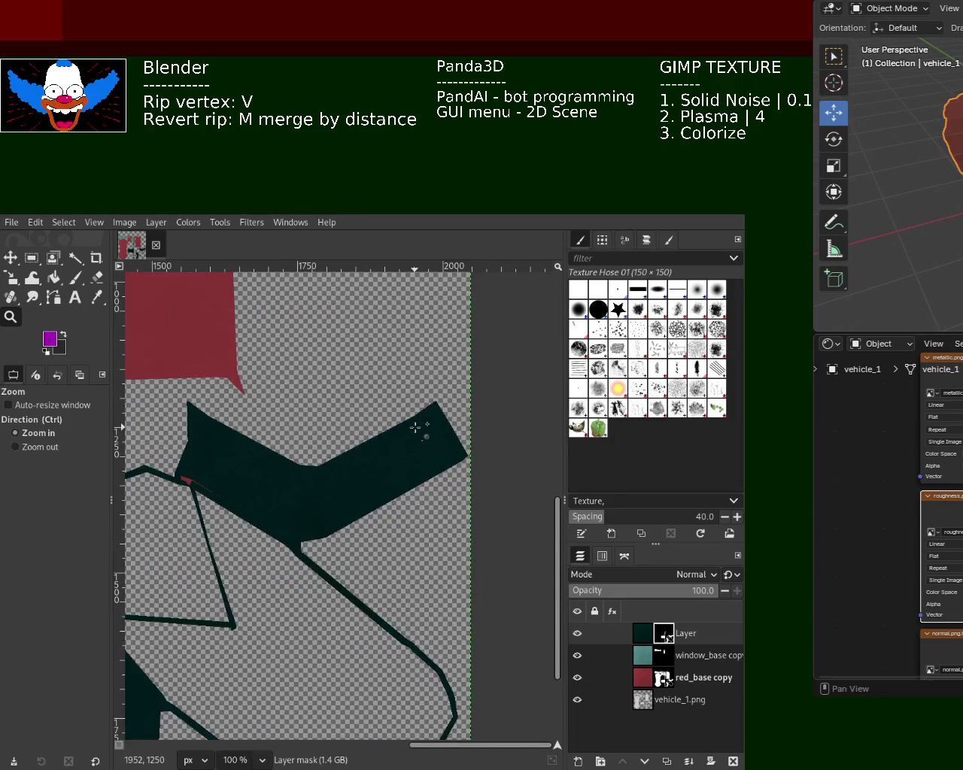
ctrl+click(419, 426)
click(419, 426)
click(419, 426)
click(419, 425)
click(312, 346)
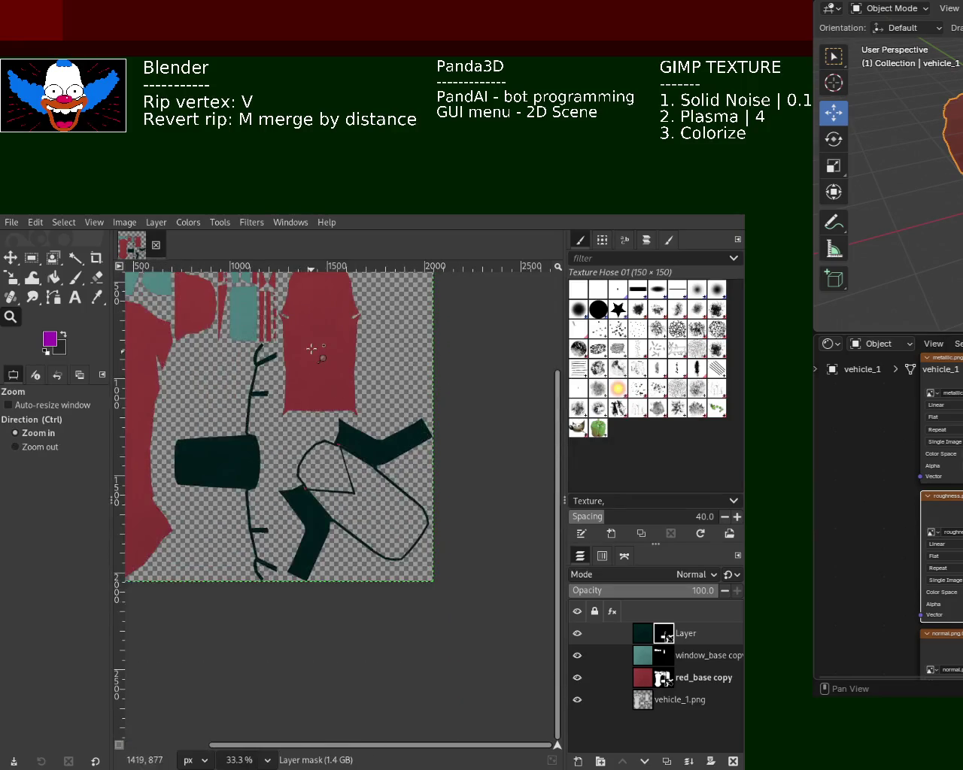
ctrl+click(312, 346)
ctrl+click(311, 346)
ctrl+click(312, 346)
ctrl+click(311, 346)
click(311, 346)
click(312, 346)
click(311, 346)
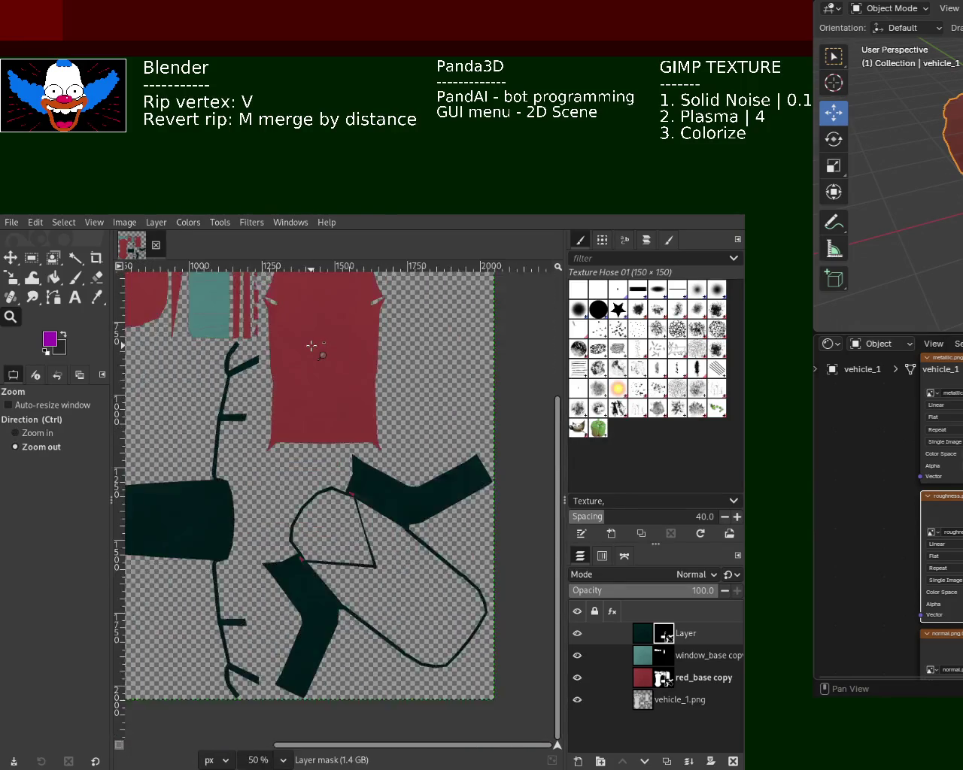
click(316, 344)
ctrl+click(234, 447)
ctrl+click(234, 447)
ctrl+click(234, 446)
click(234, 447)
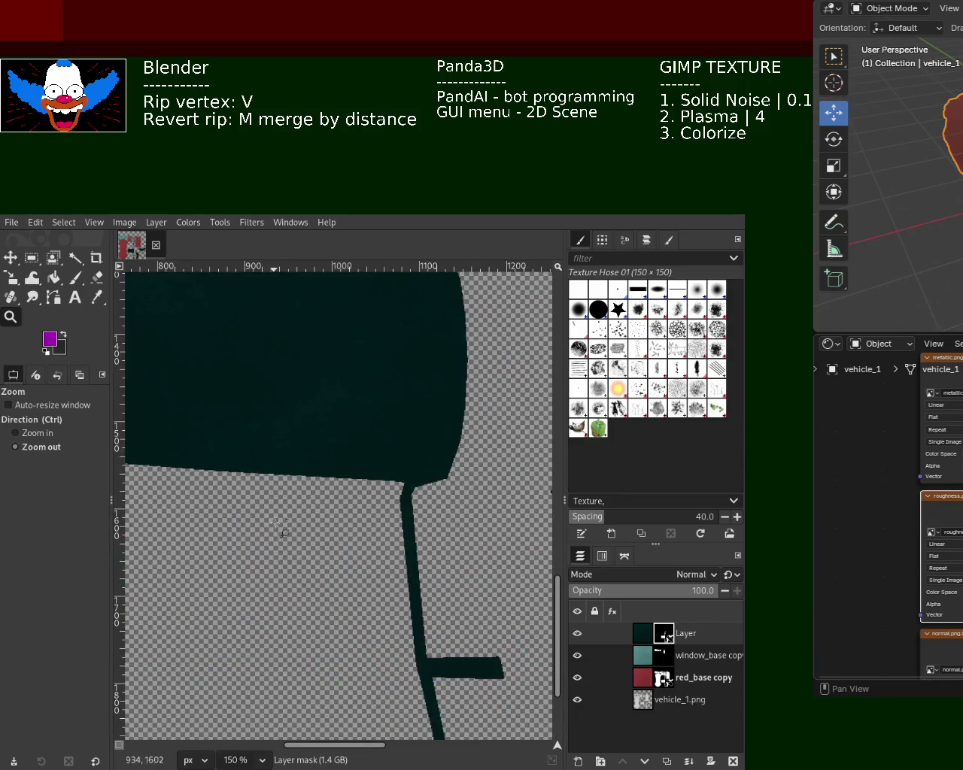
ctrl+click(229, 451)
ctrl+click(229, 451)
ctrl+click(230, 451)
ctrl+click(226, 460)
click(226, 461)
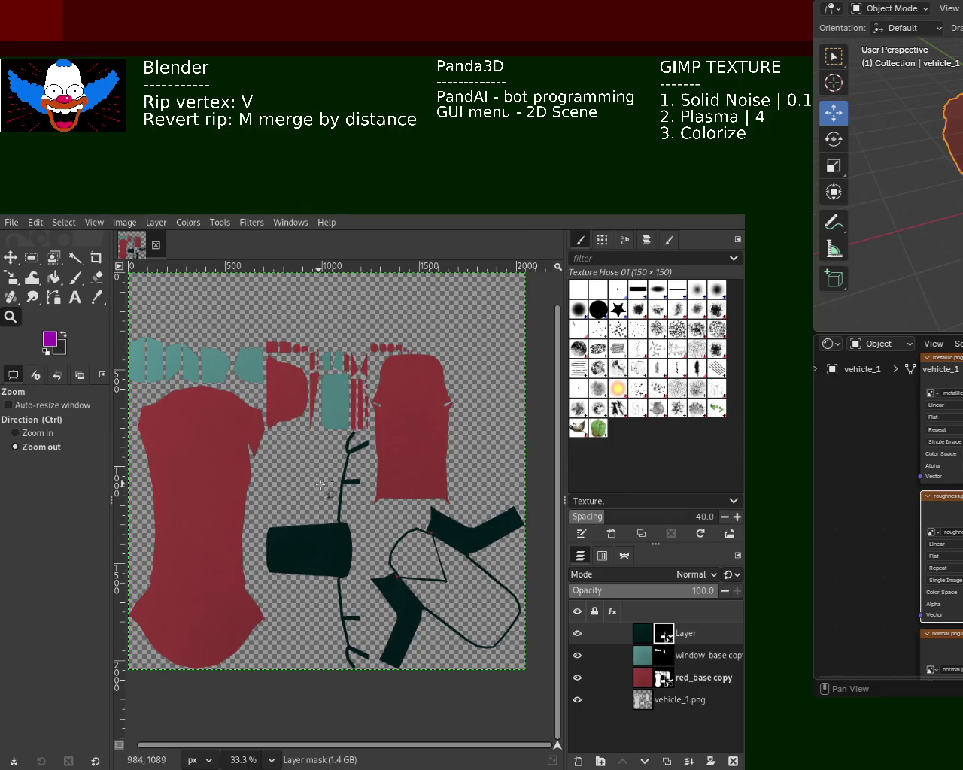
click(641, 636)
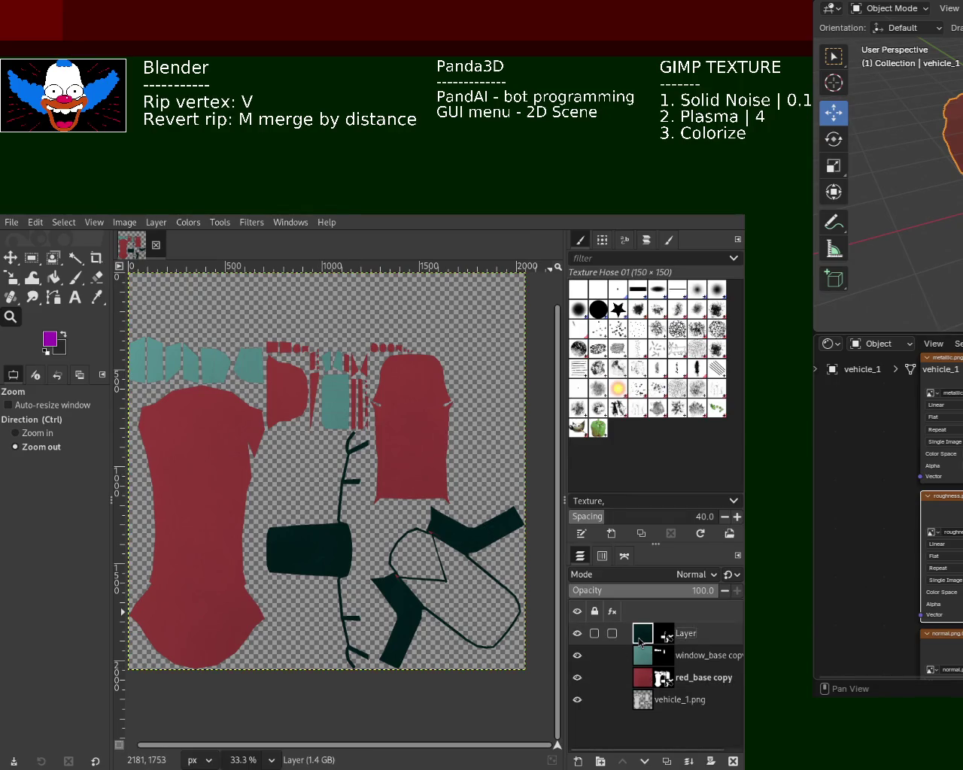
- Duplicate the teal, window_base and red_base layers and stack the copies together
key(shift+ctrl+d)
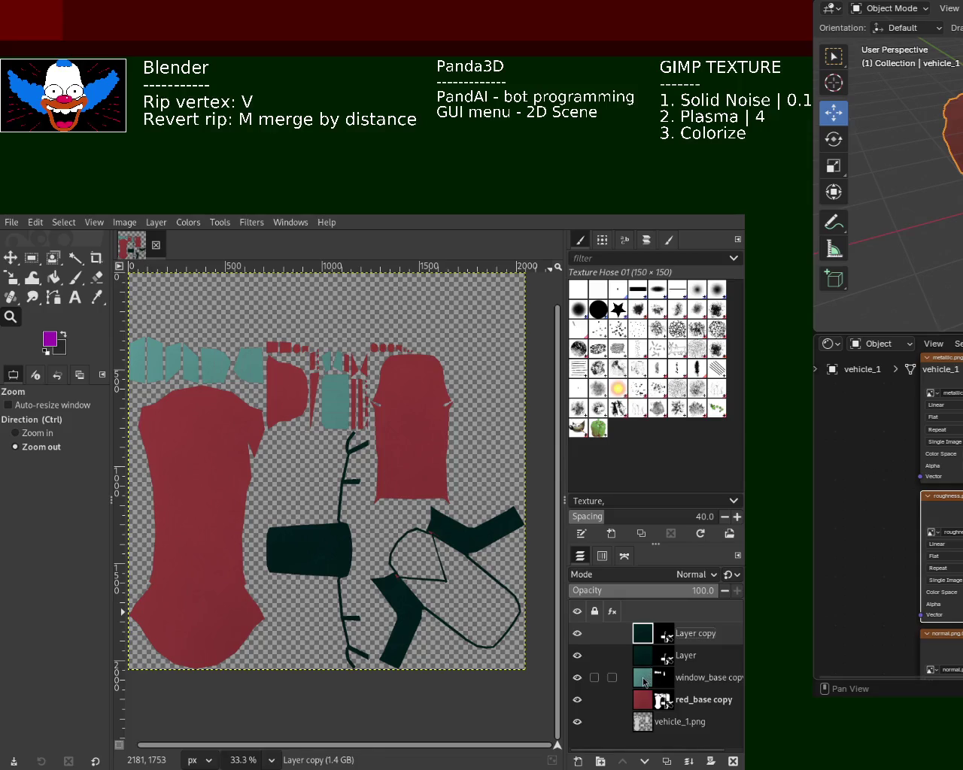
click(645, 683)
key(shift+ctrl+d)
key(Page_Down)
key(Page_Down)
key(shift+ctrl+d)
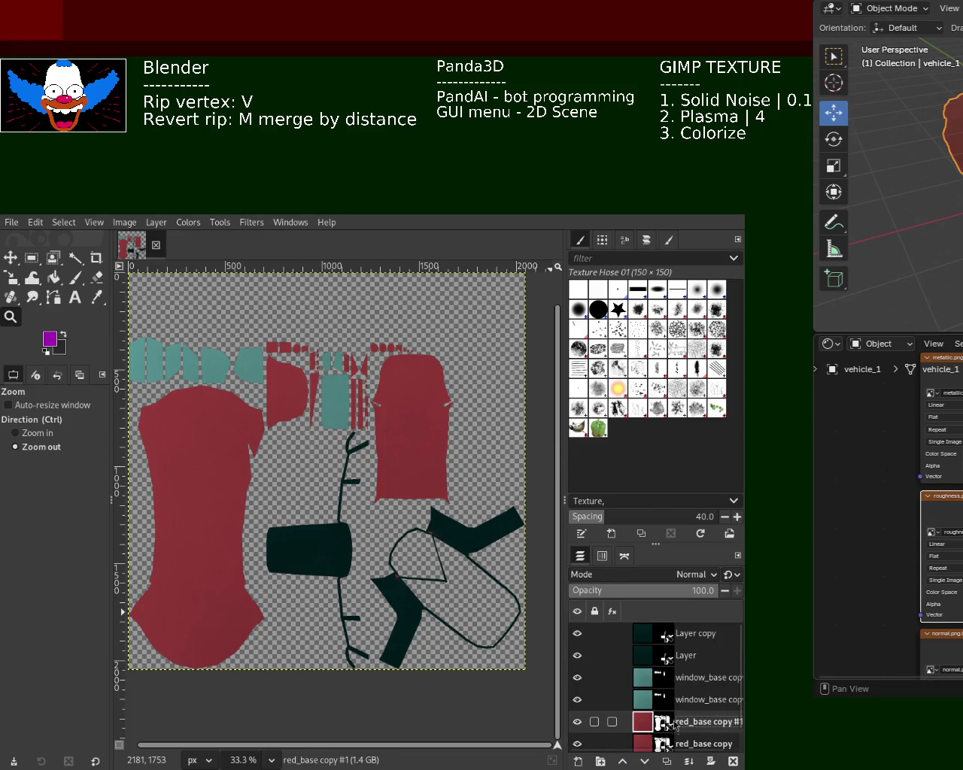
drag(644, 681, 645, 647)
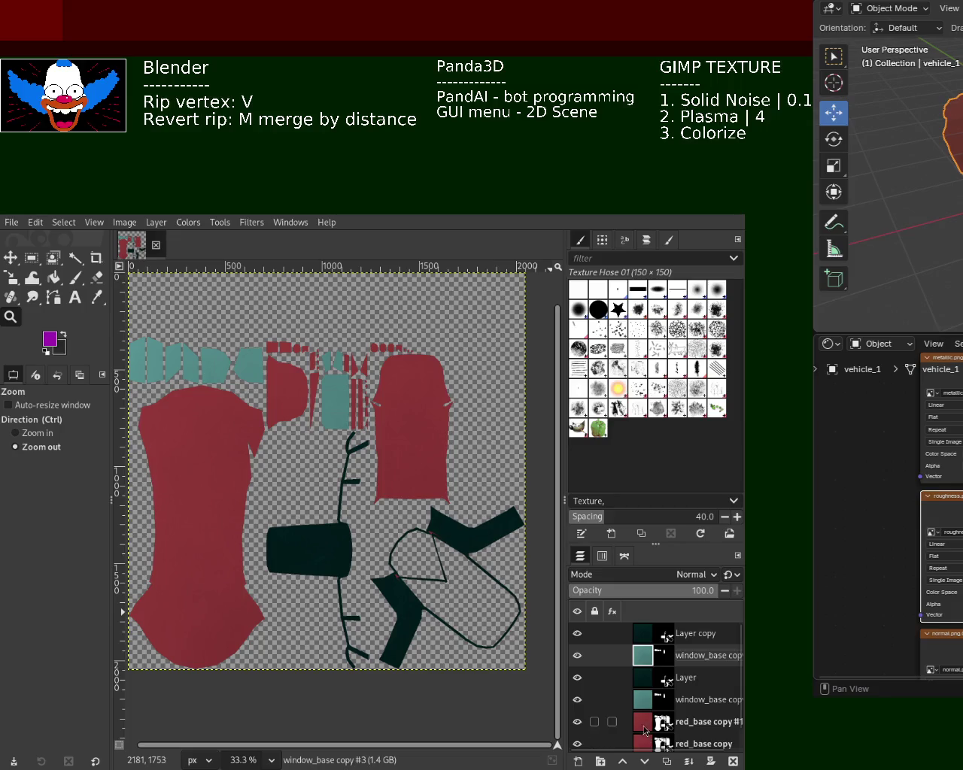
drag(644, 721, 645, 672)
- Merge the three copies down into one layer named base
click(648, 638)
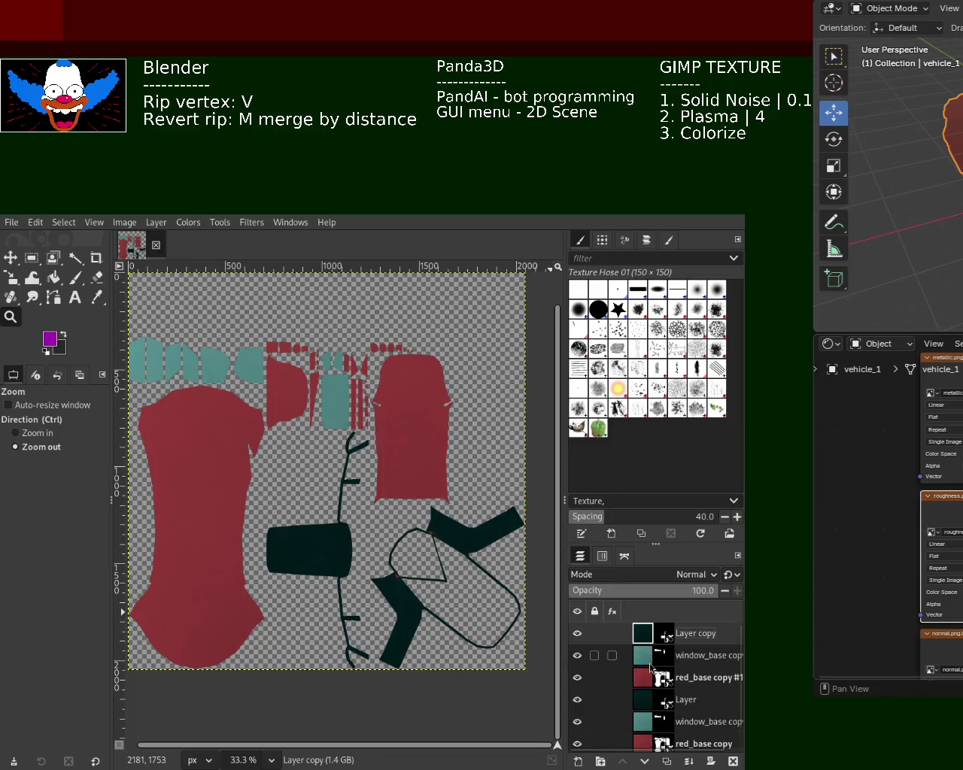
click(689, 761)
click(690, 761)
double_click(681, 636)
text(base)
key(Return)
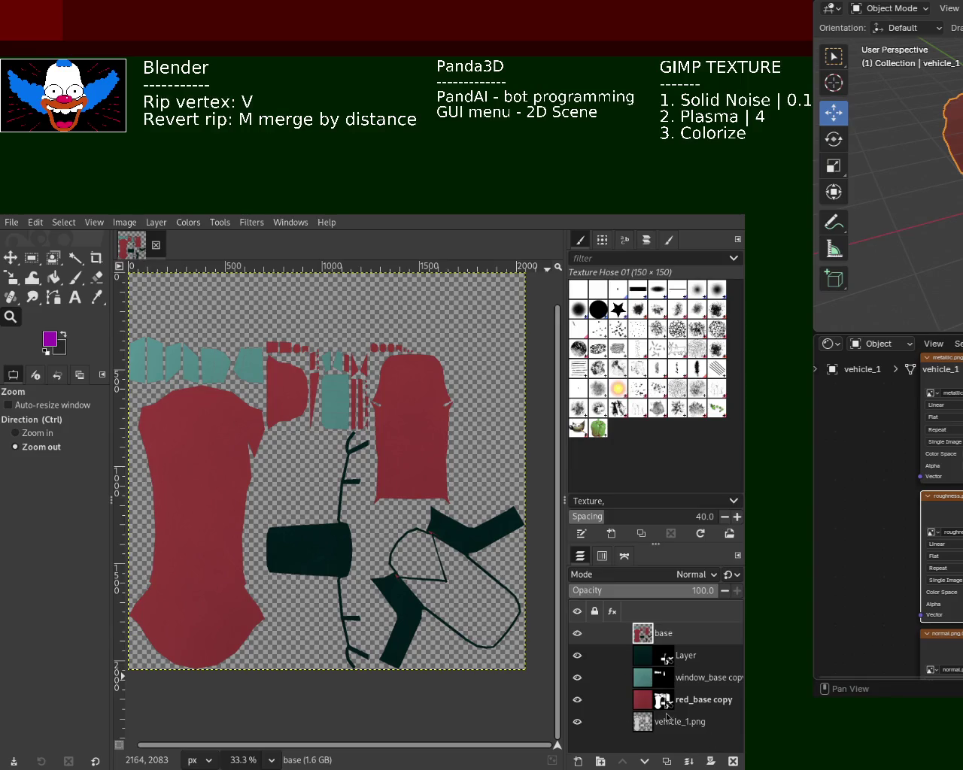
- Duplicate base four times and rename the top copy metallic
mouse_move(644, 634)
key(shift+ctrl+d)
key(shift+ctrl+d)
key(shift+ctrl+d)
key(shift+ctrl+d)
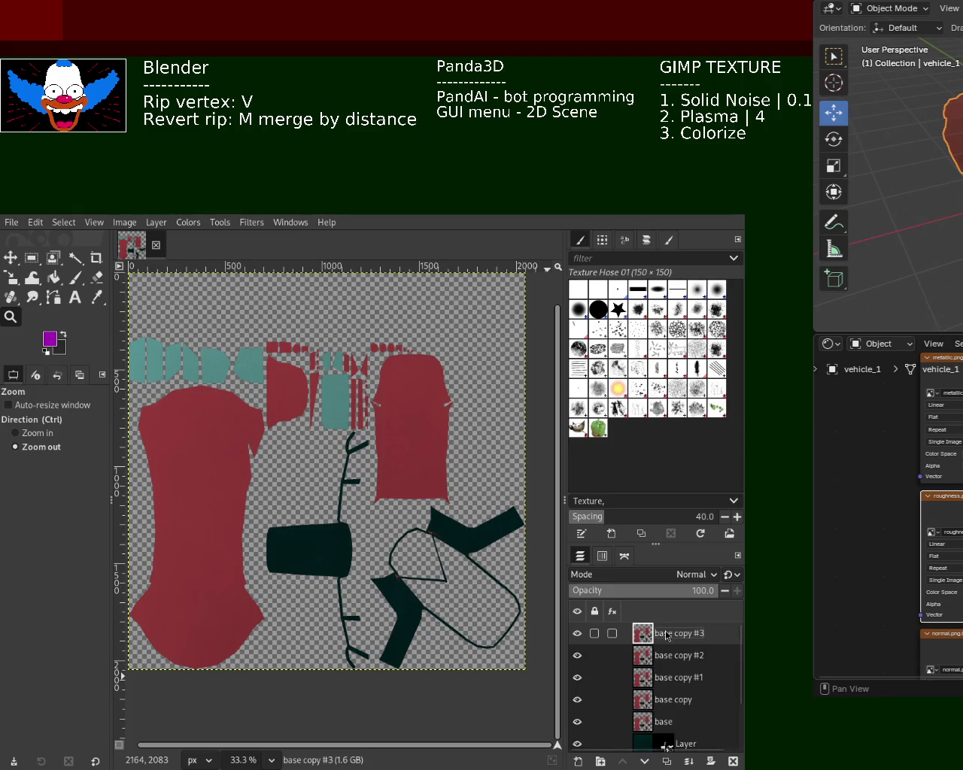
double_click(666, 634)
text(metali)
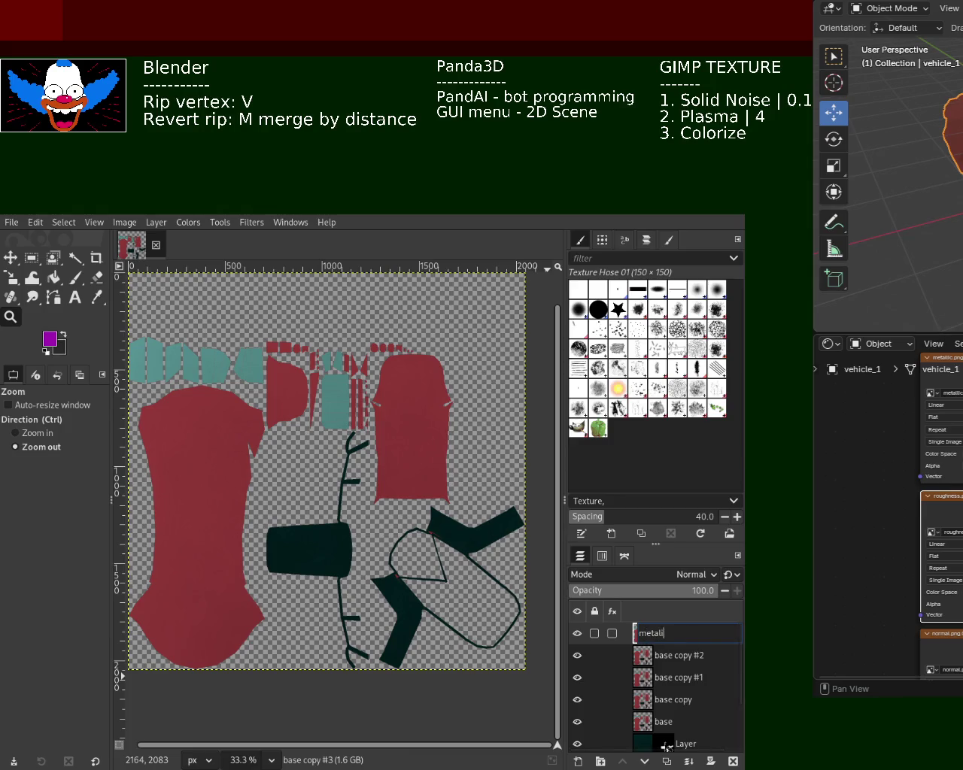
key(Return)
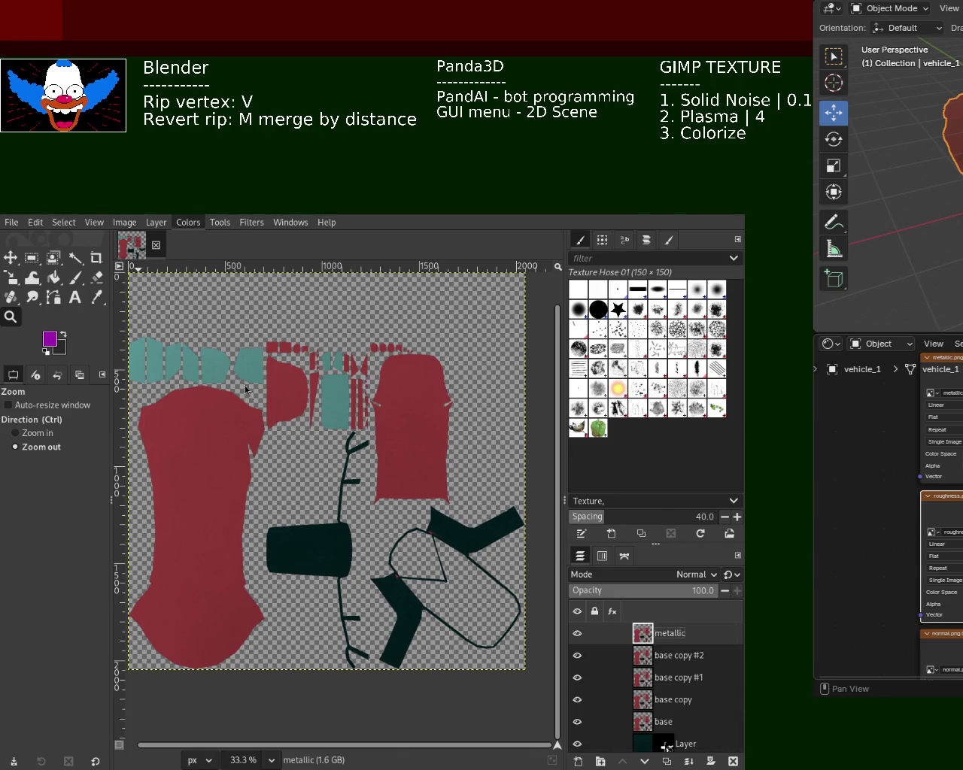
- Desaturate the metallic layer and set its Levels black input to 73
key(ctrl+f)
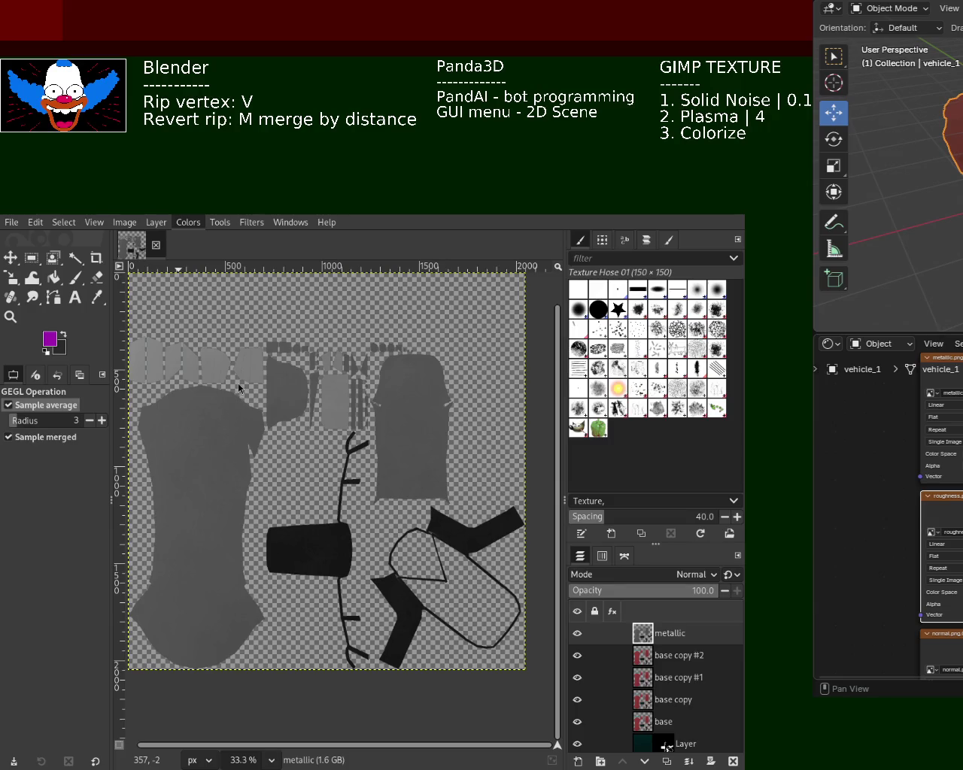
key(alt+c)
key(l)
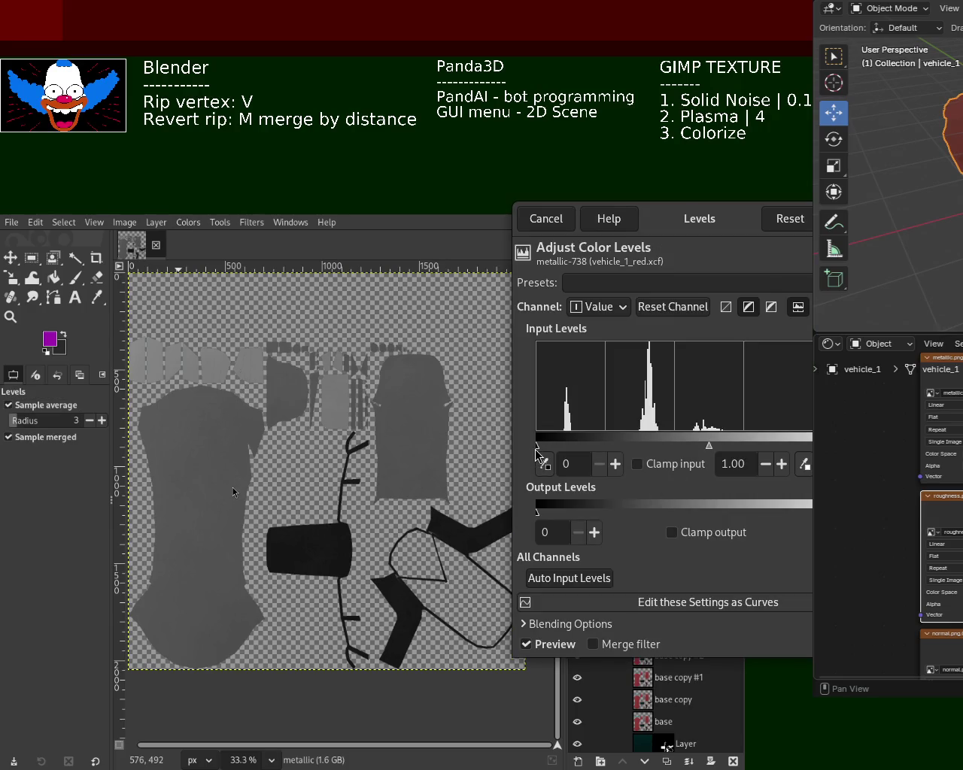
drag(537, 448, 634, 445)
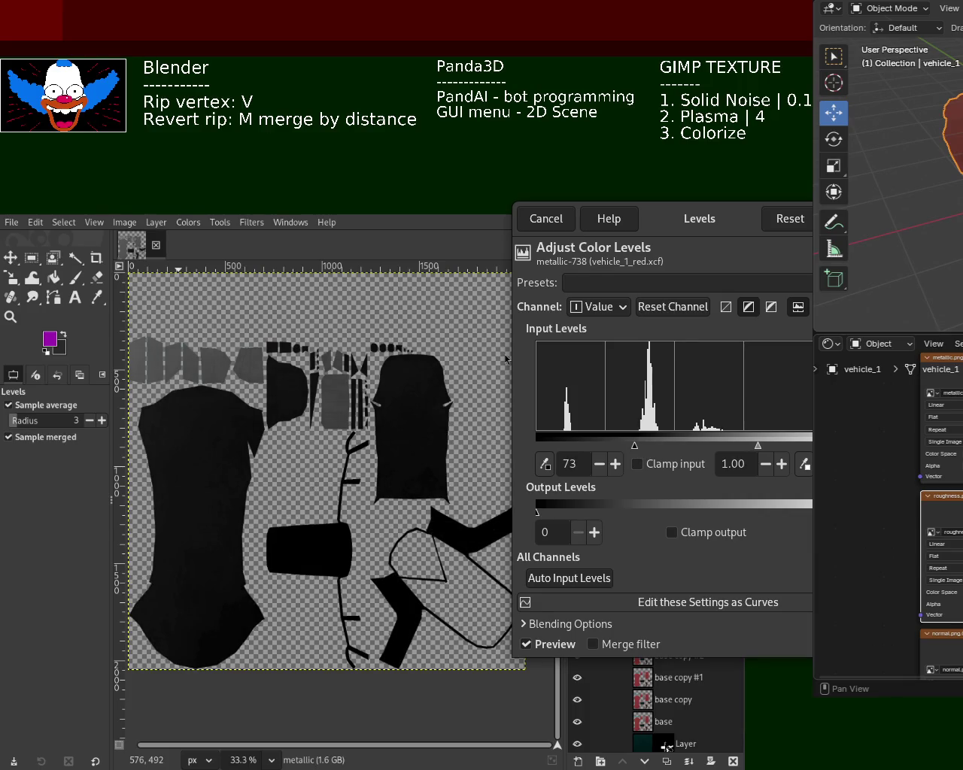
key(Return)
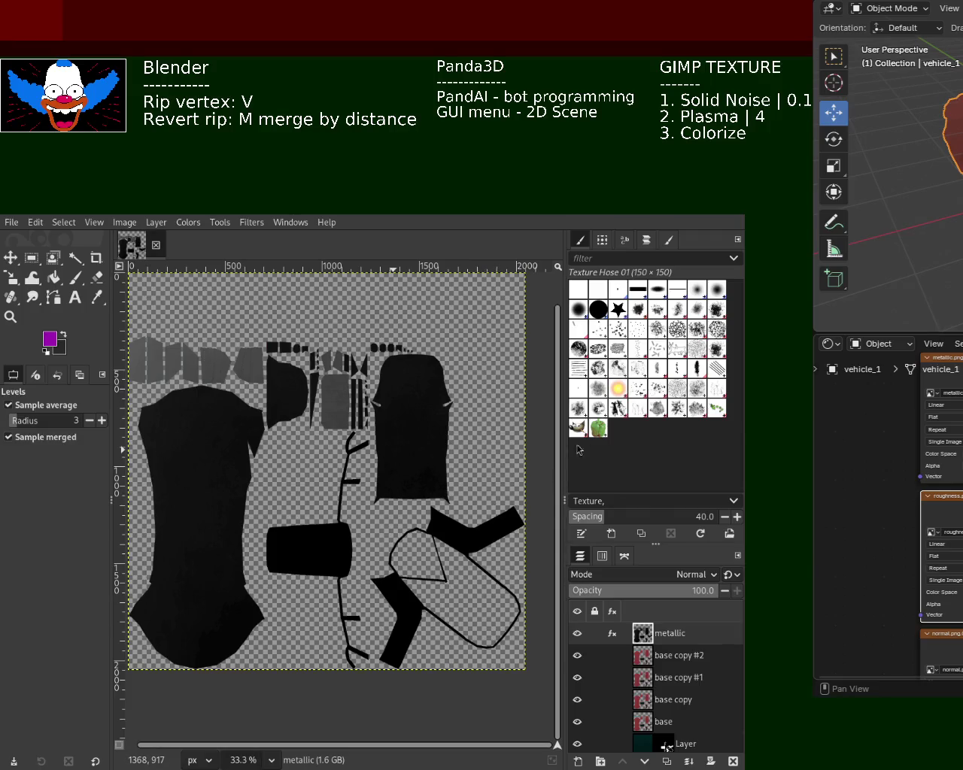
- Rename base copy #2 to roughness, desaturate and lighten it with Levels, then hide metallic and roughness
double_click(662, 655)
text(roughnes)
key(Return)
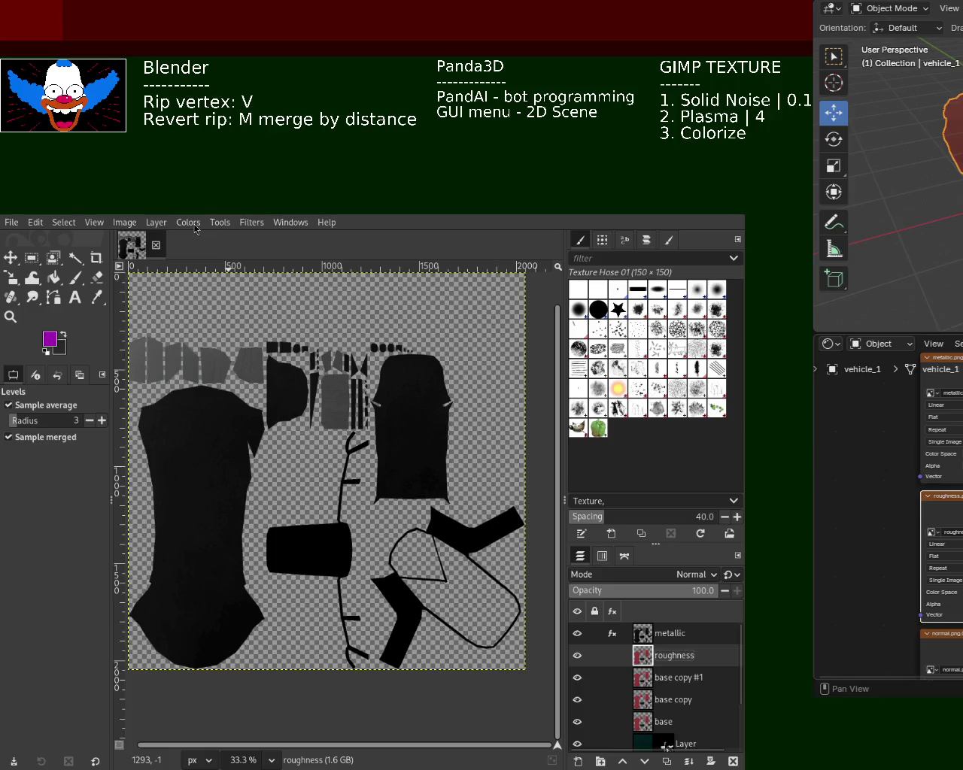
key(ctrl+f)
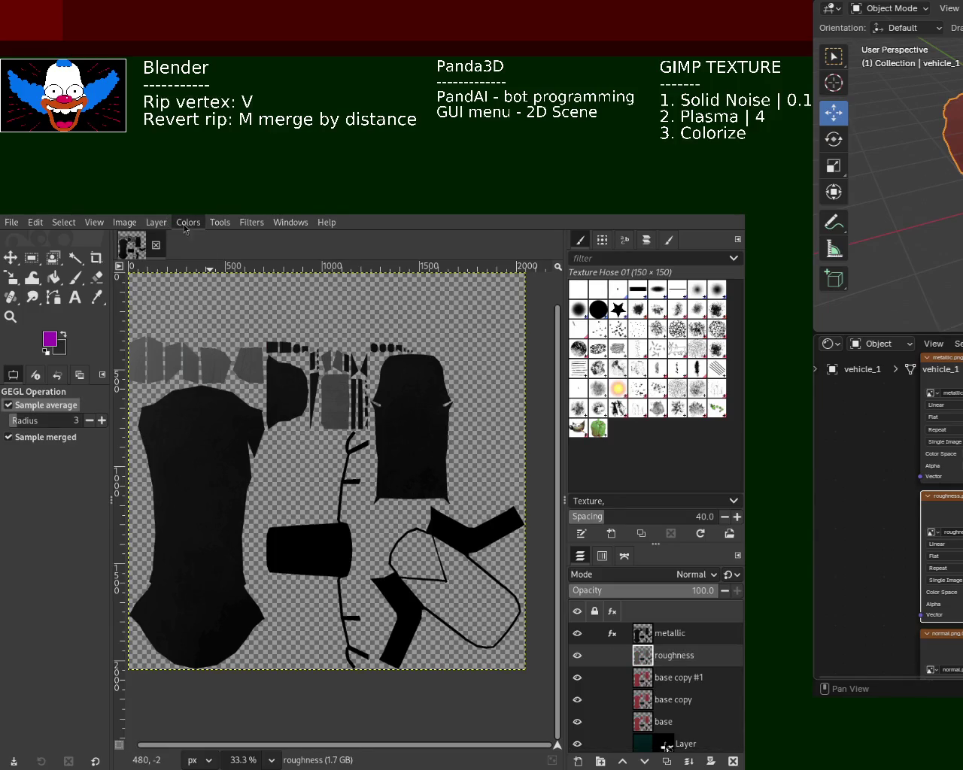
key(ctrl+shift+f)
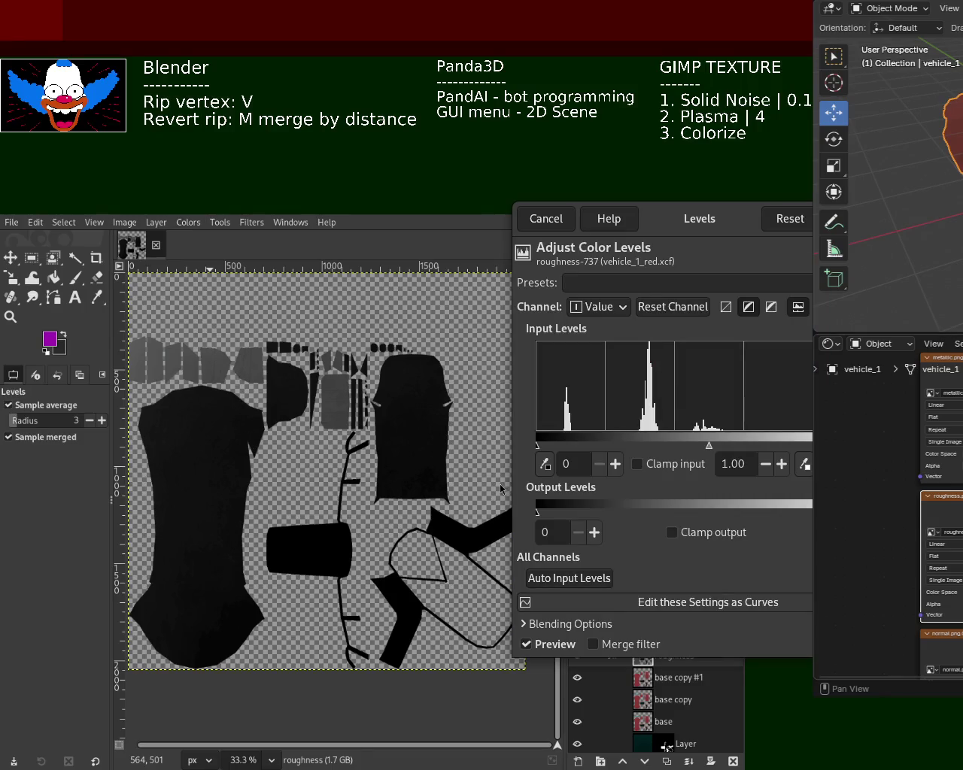
mouse_move(837, 439)
mouse_down()
mouse_move(670, 440)
mouse_move(712, 446)
mouse_up()
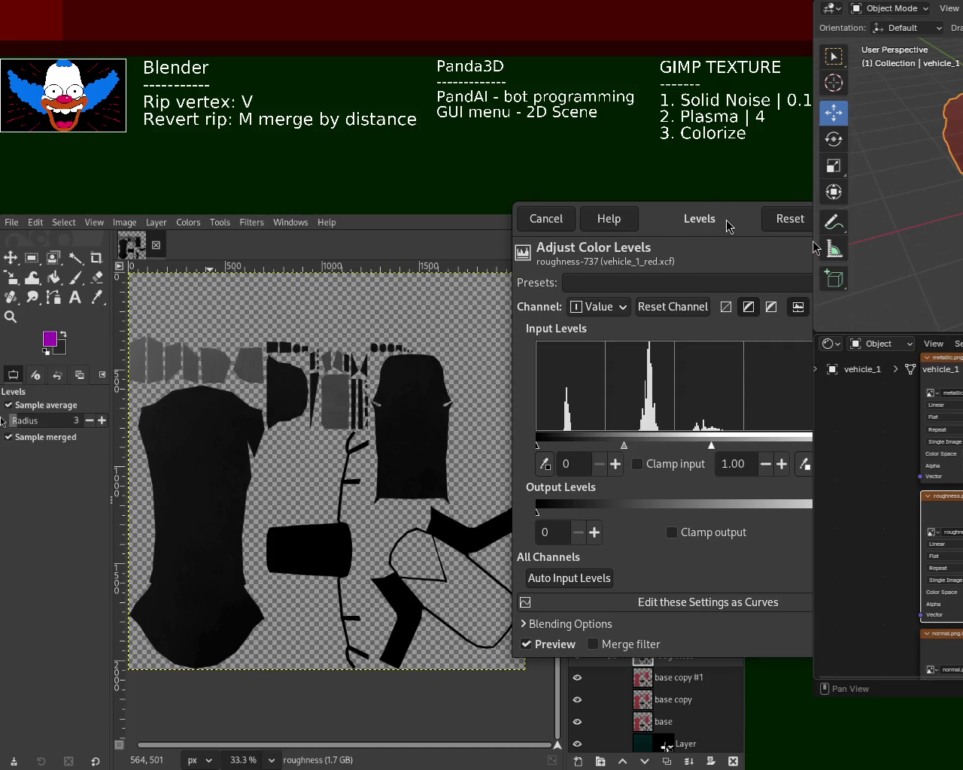
key(Return)
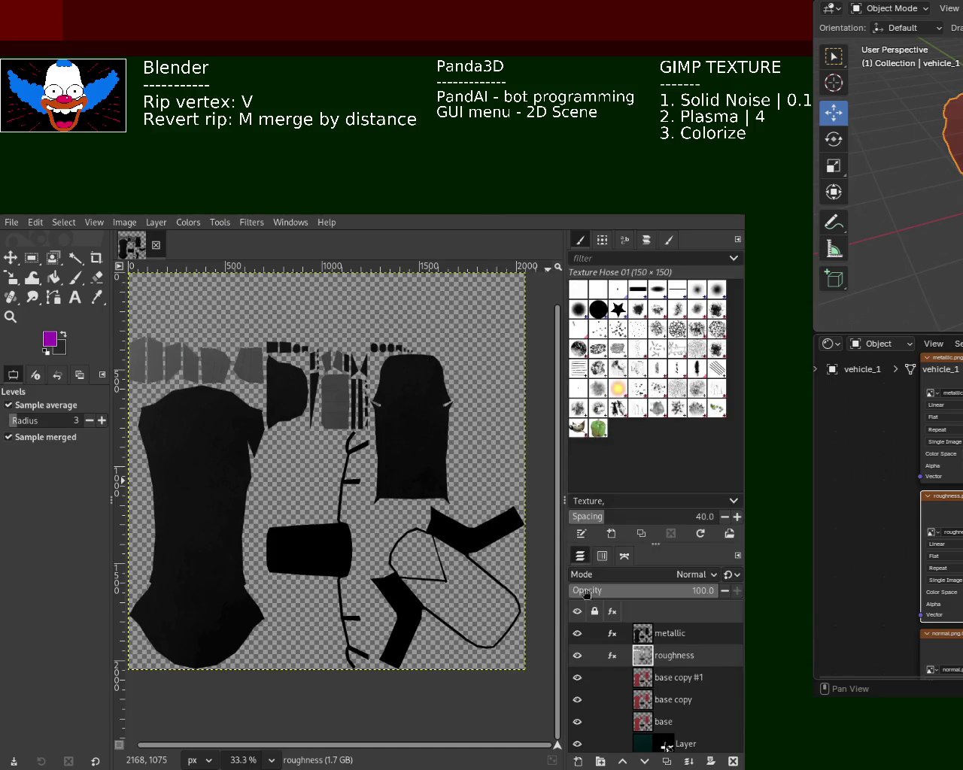
click(577, 634)
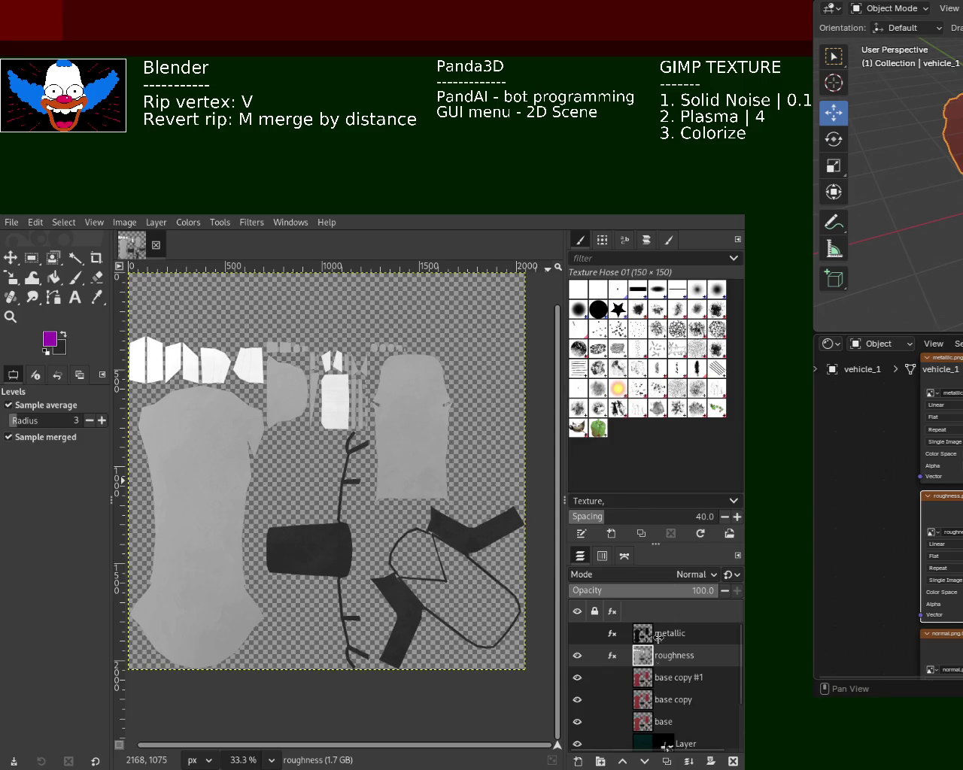
click(577, 656)
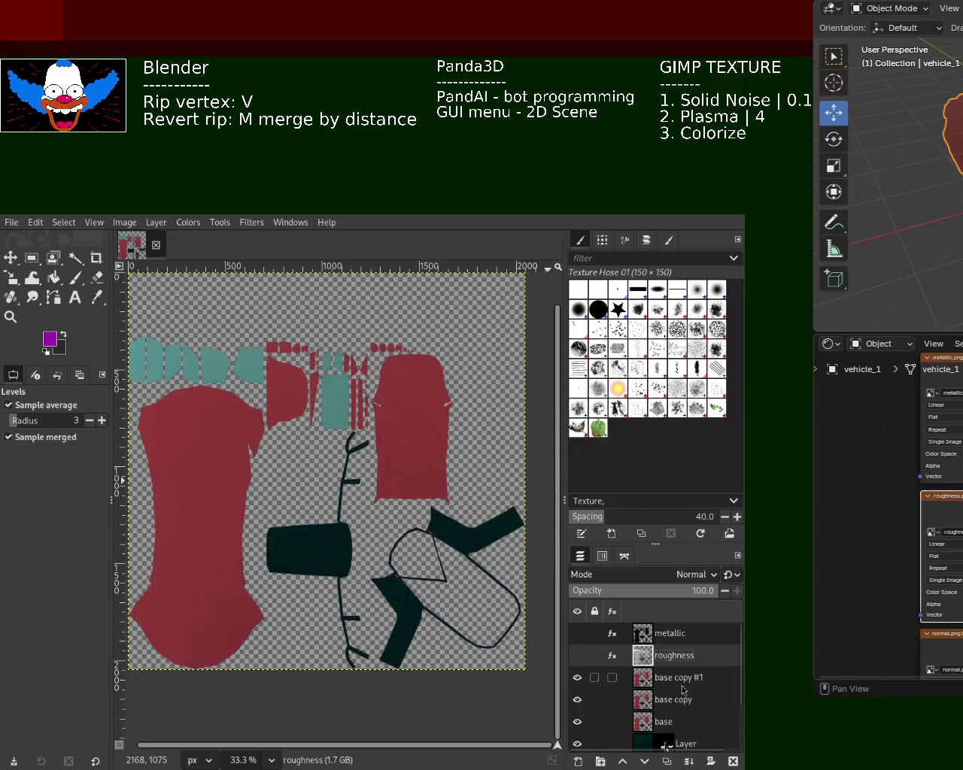
- Rename base copy #1 to AO, raise its Levels black input to 188, and hide it
double_click(677, 678)
text(AO)
key(Return)
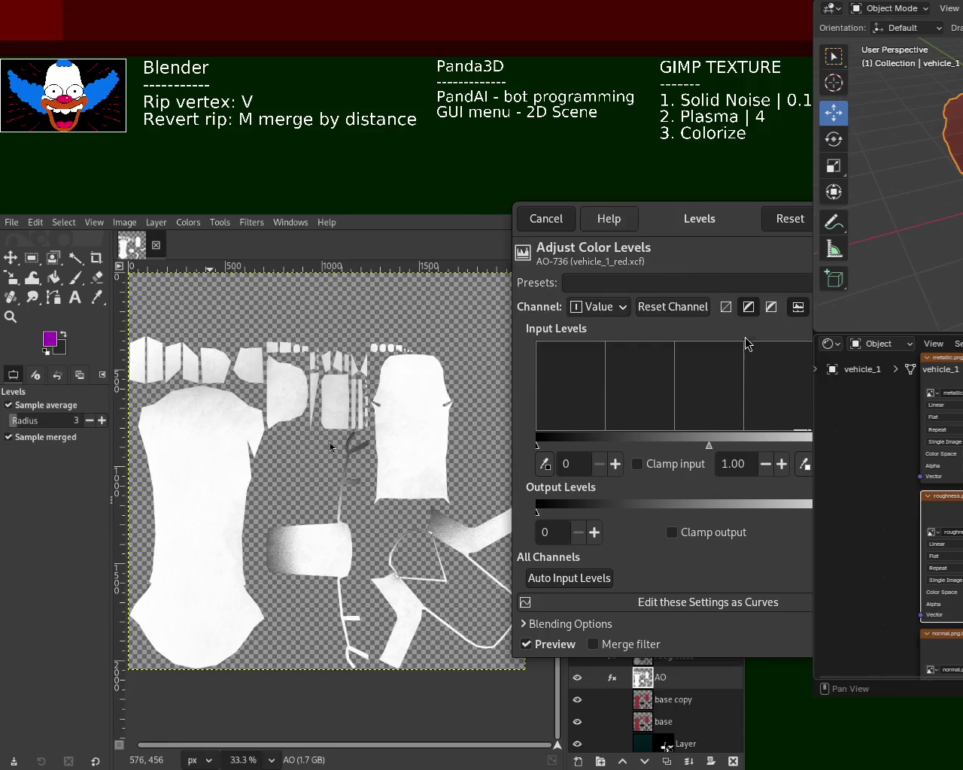
mouse_move(536, 447)
mouse_down()
mouse_move(703, 456)
mouse_move(792, 448)
mouse_up()
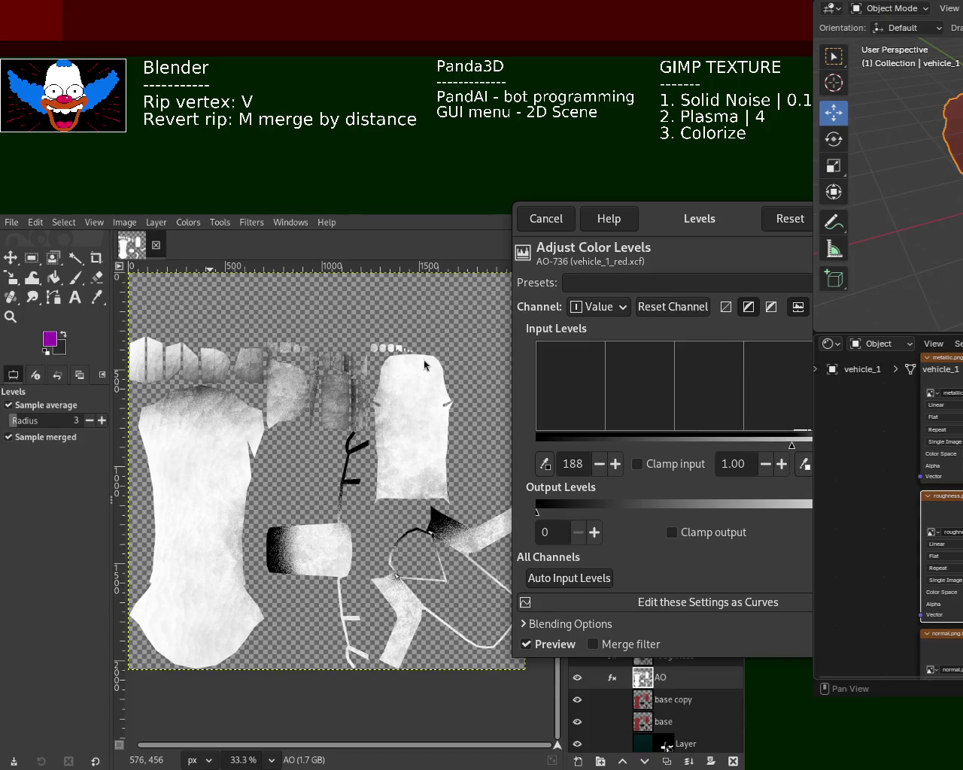
key(Return)
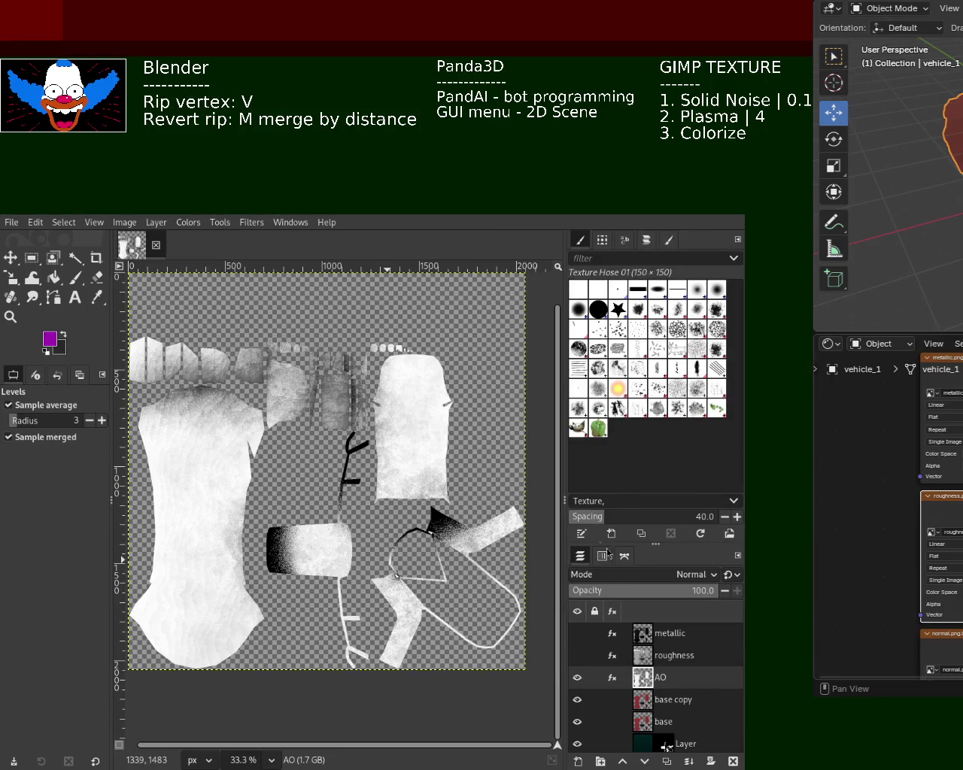
click(577, 677)
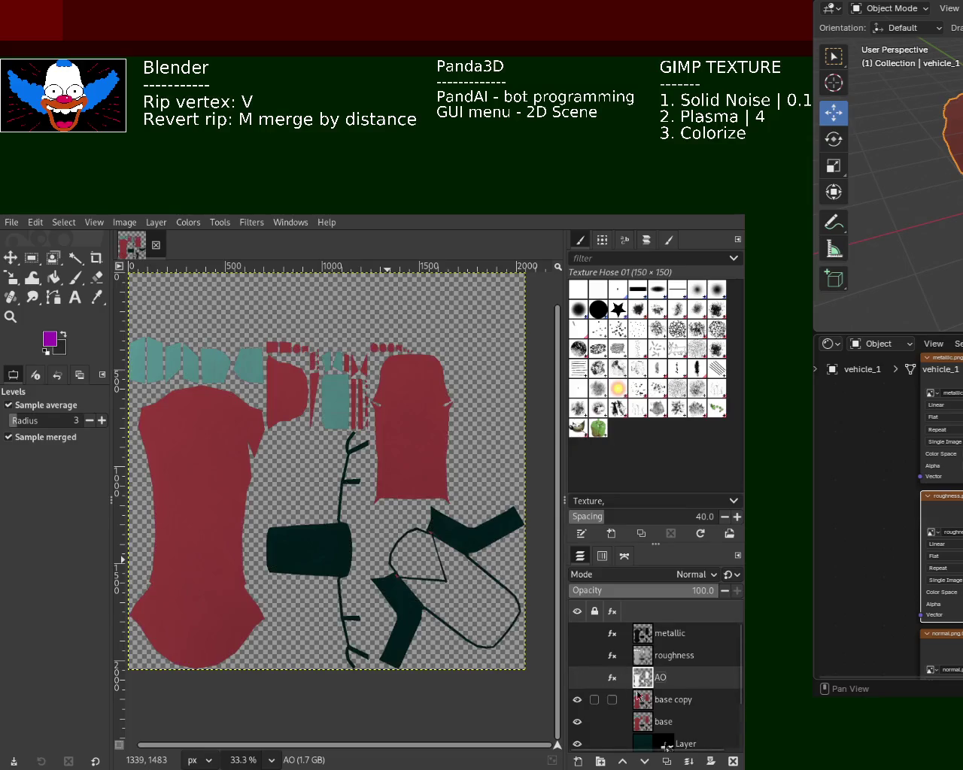
- Rename base copy to specular, trying a desaturation on it and then undoing it
double_click(675, 704)
text(s)
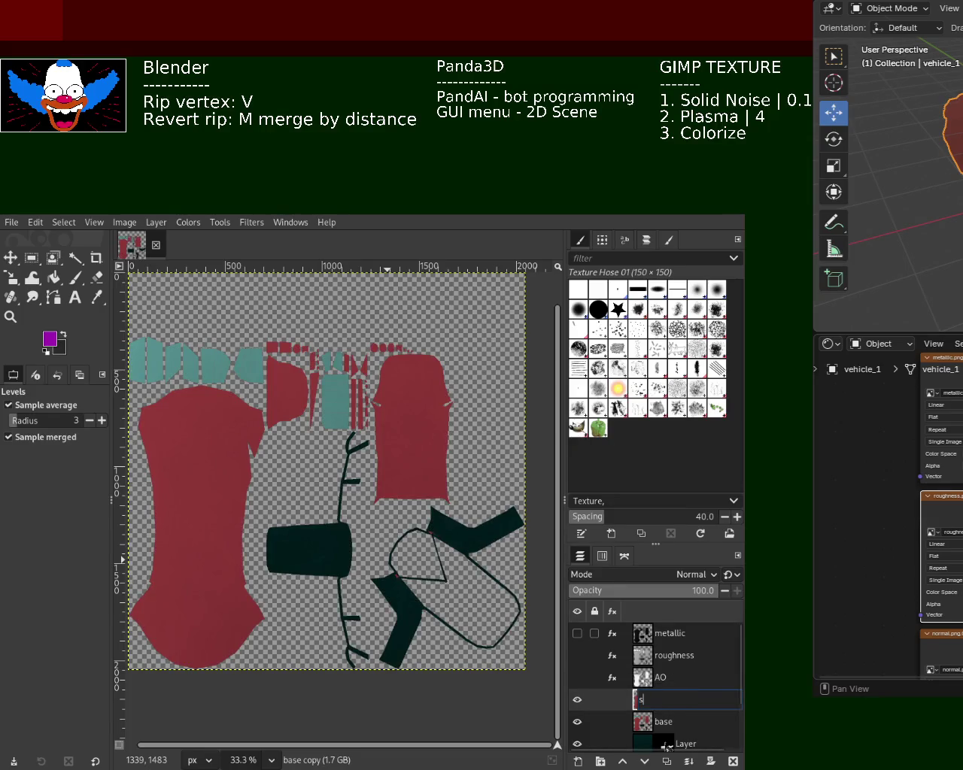
text(pecular)
key(Return)
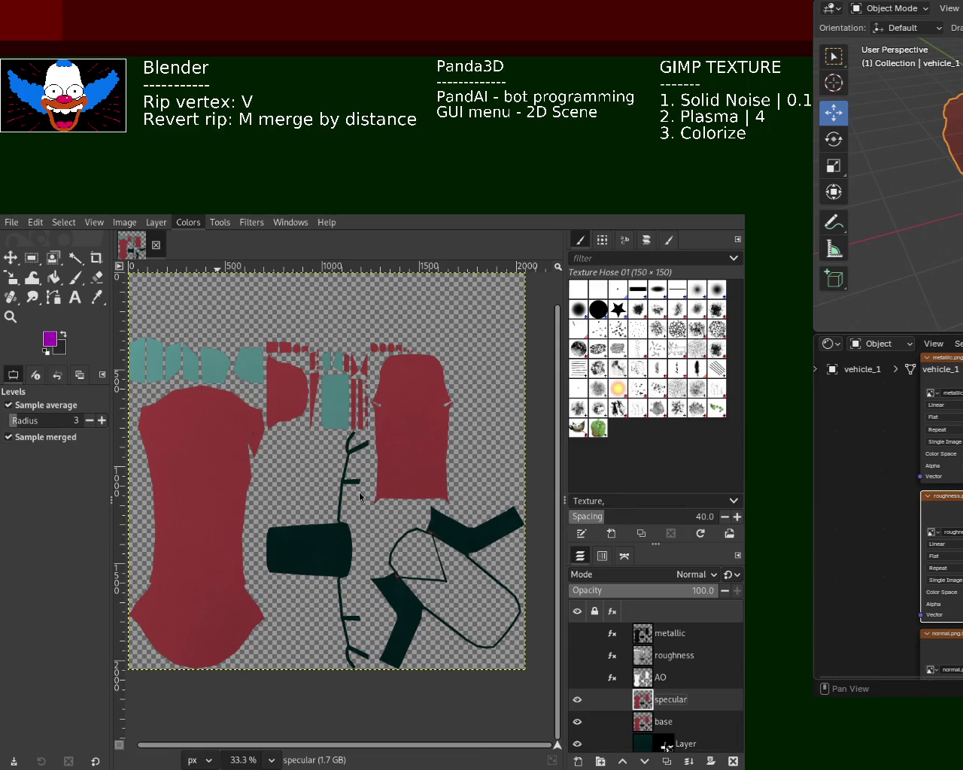
key(ctrl+f)
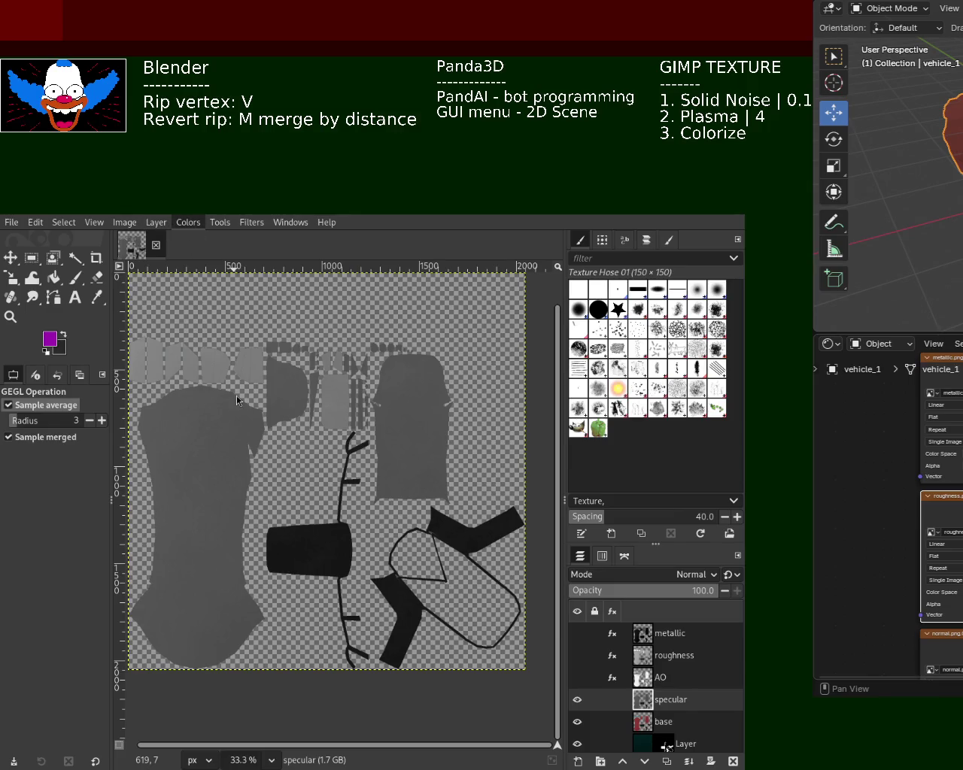
key(ctrl+z)
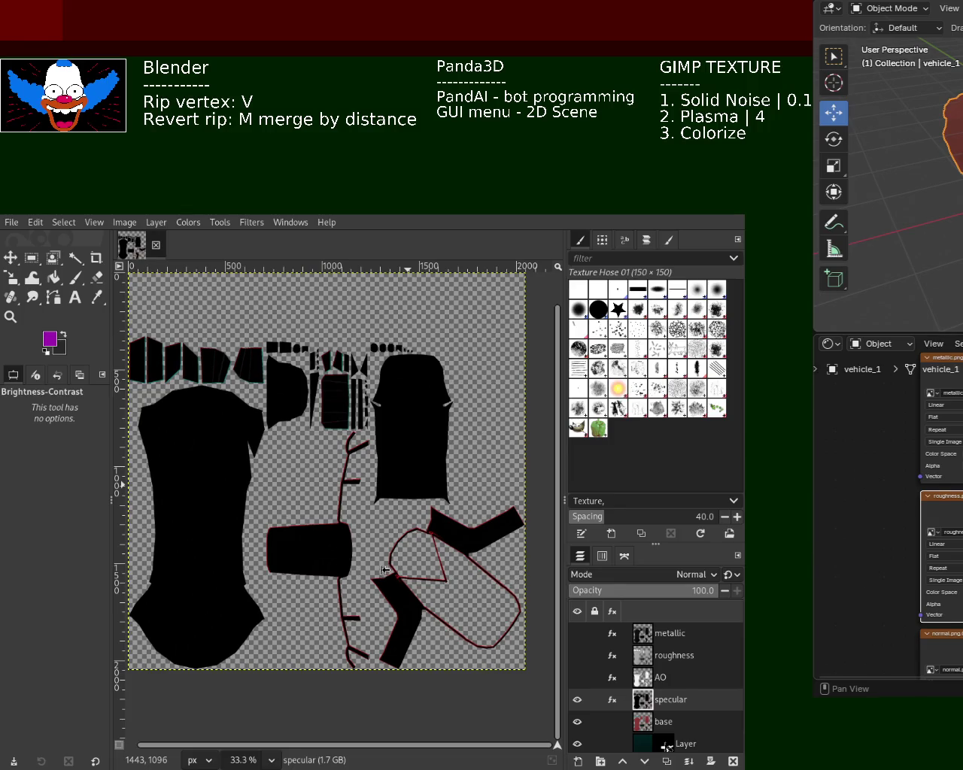
- Duplicate the base layer and name the copy normal
double_click(662, 721)
click(661, 705)
click(665, 726)
key(shift+ctrl+d)
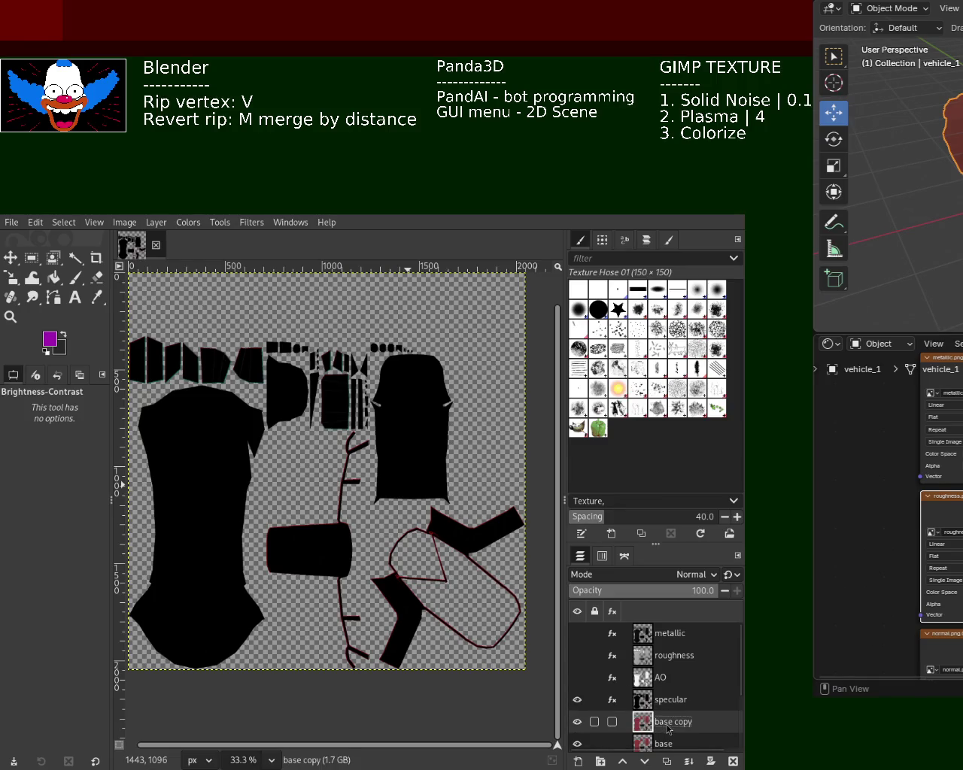
double_click(665, 723)
text(normal)
key(Return)
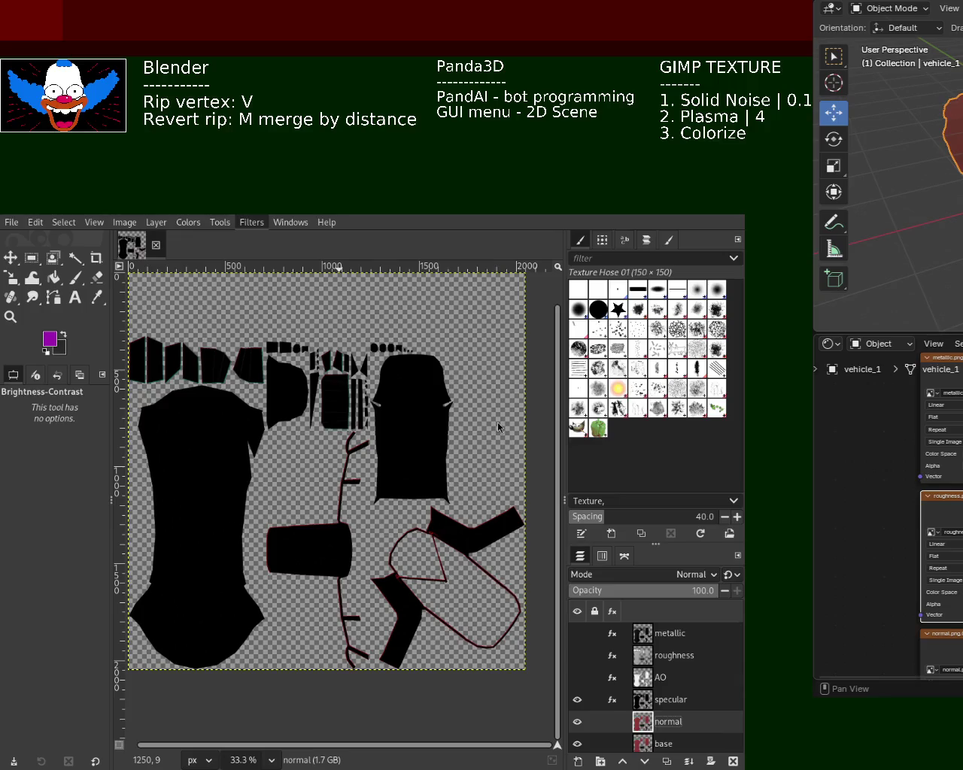
- Apply a Normal Map filter to the normal layer, show all map layers, and export metallic
key(ctrl+f)
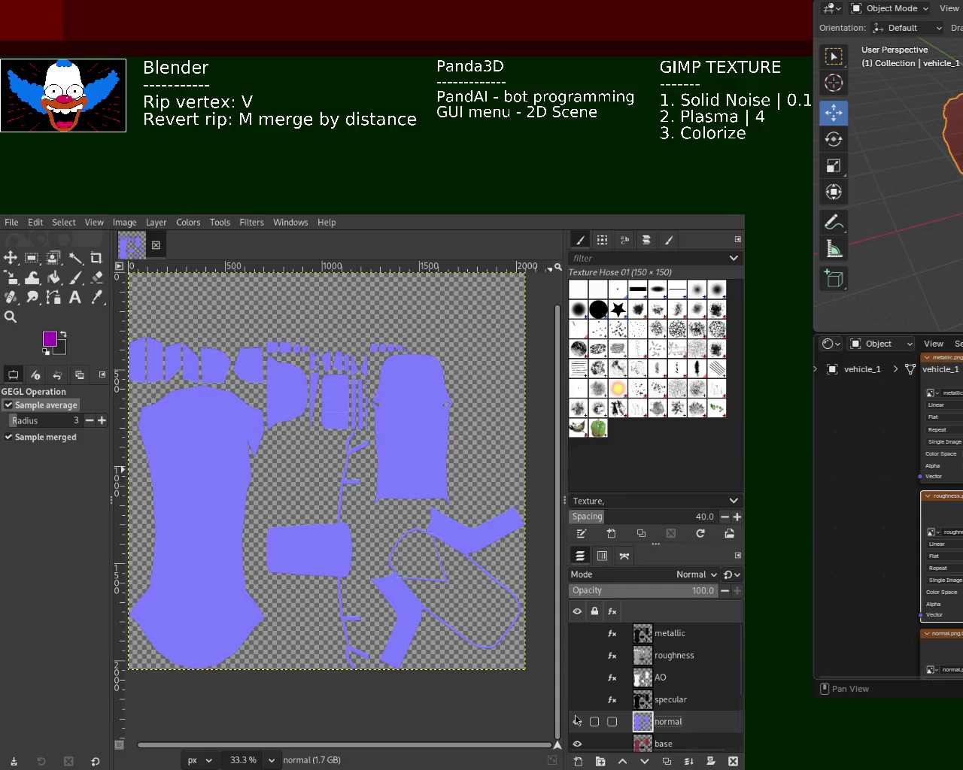
click(577, 721)
click(576, 721)
click(577, 700)
click(577, 677)
click(577, 655)
click(577, 633)
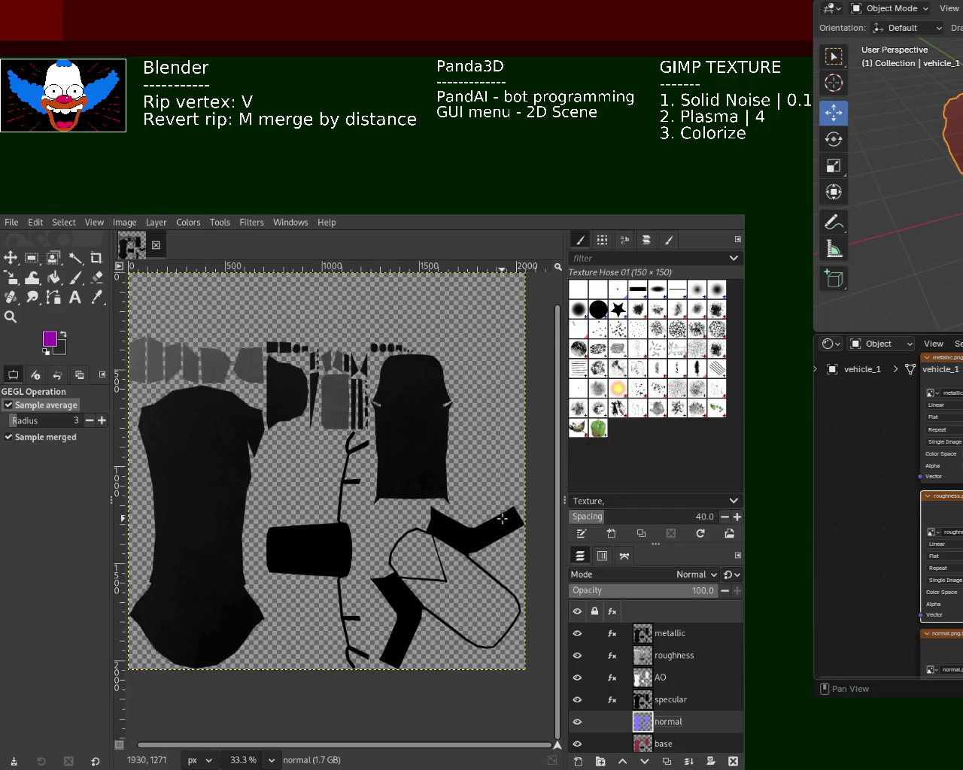
key(ctrl+e)
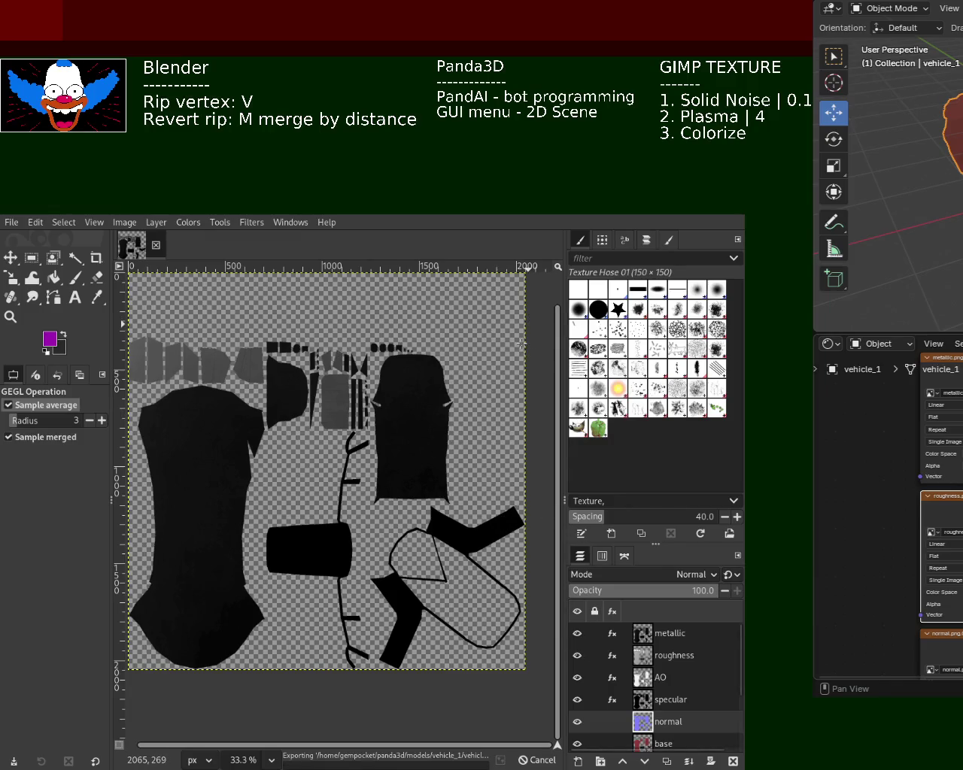
- Export the roughness, AO and specular textures, hiding each layer above in turn
click(577, 634)
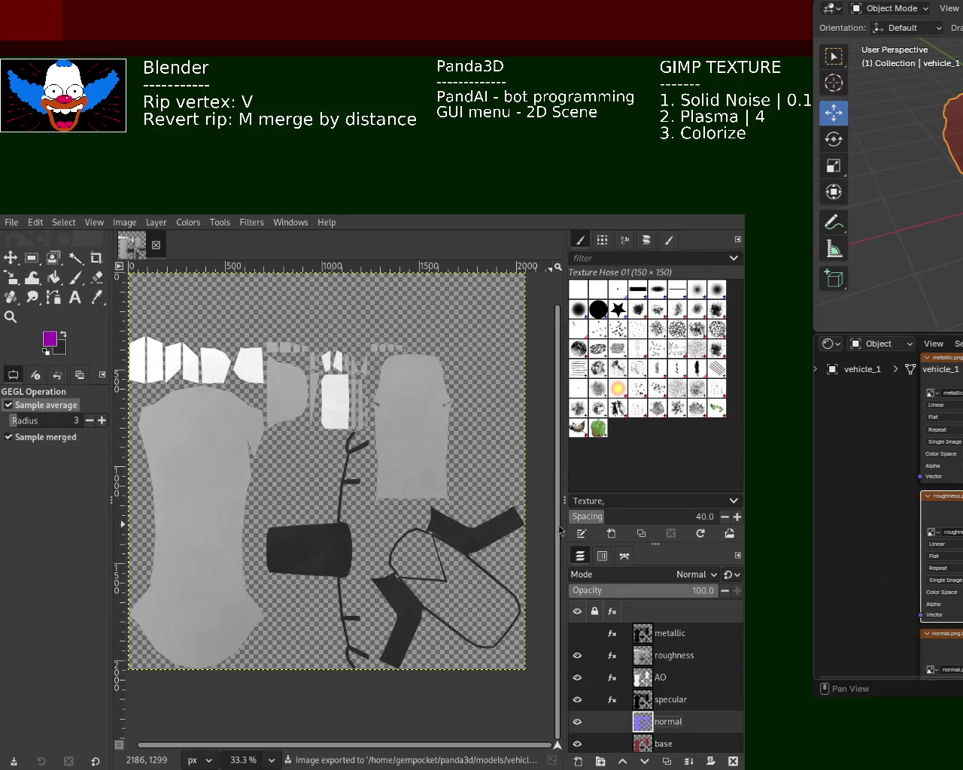
key(ctrl+e)
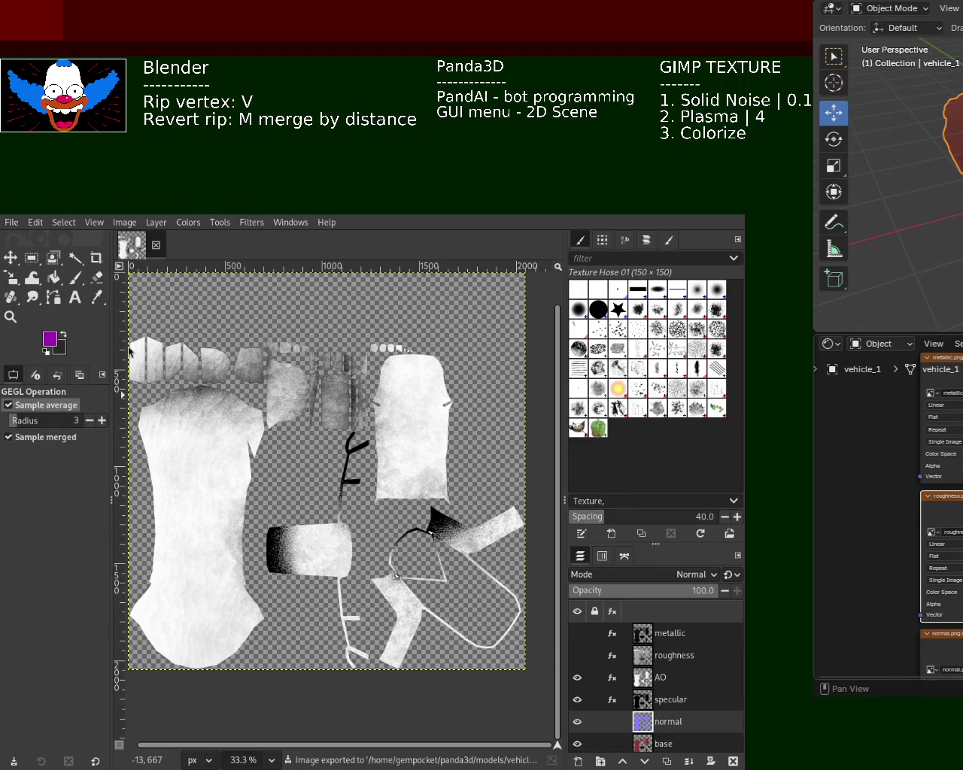
mouse_move(655, 677)
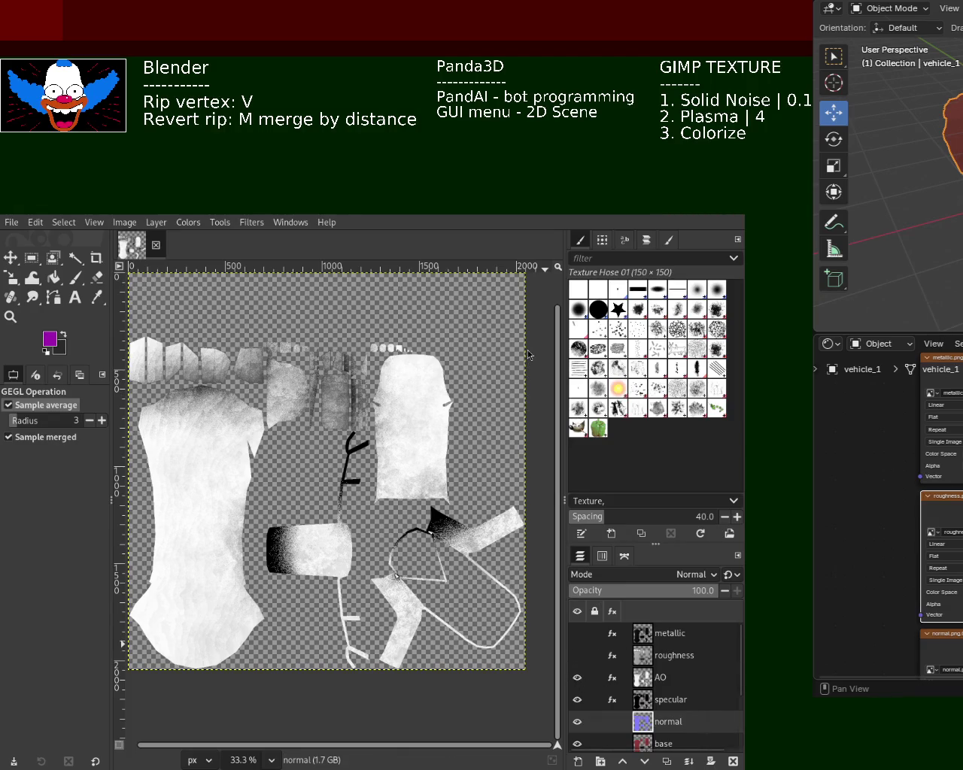
key(ctrl+e)
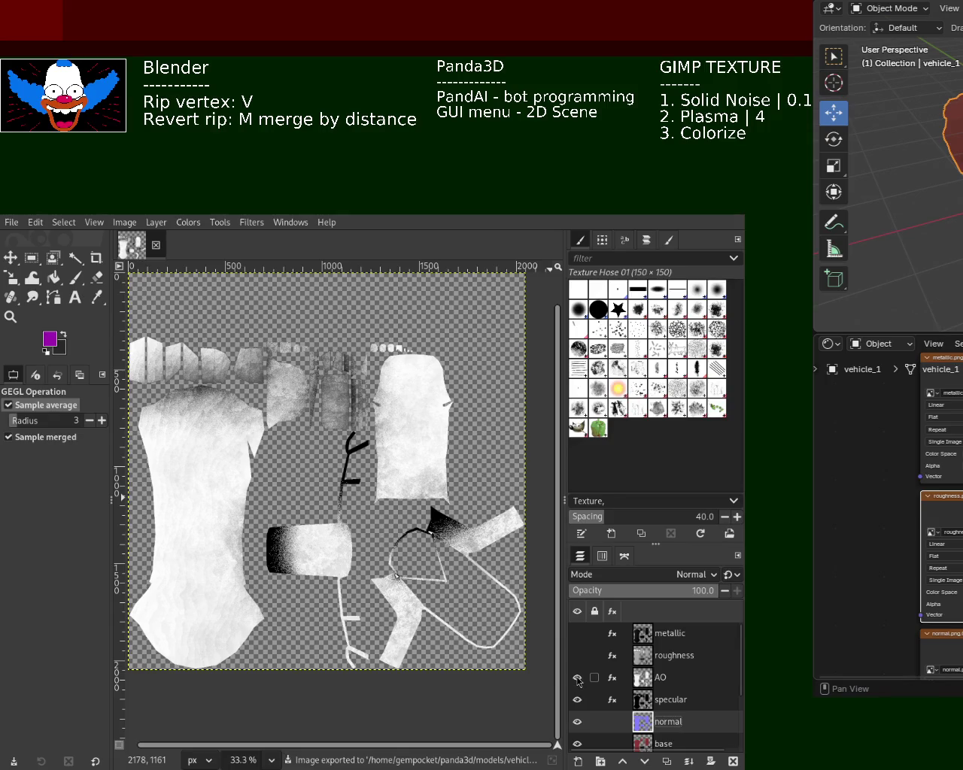
click(577, 678)
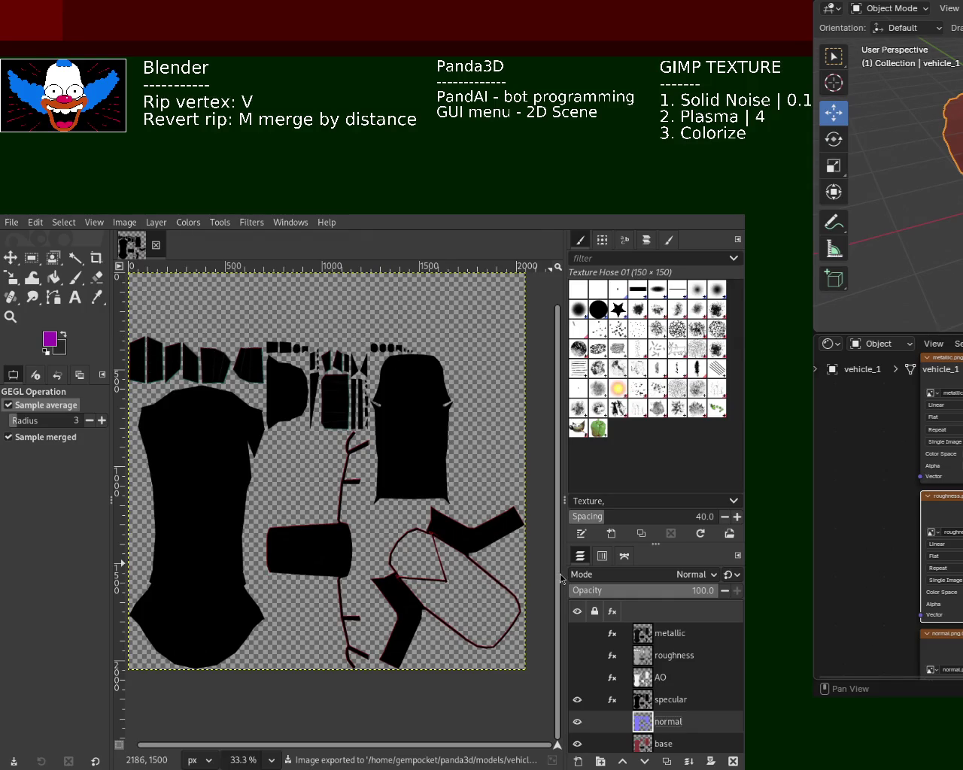
key(ctrl+e)
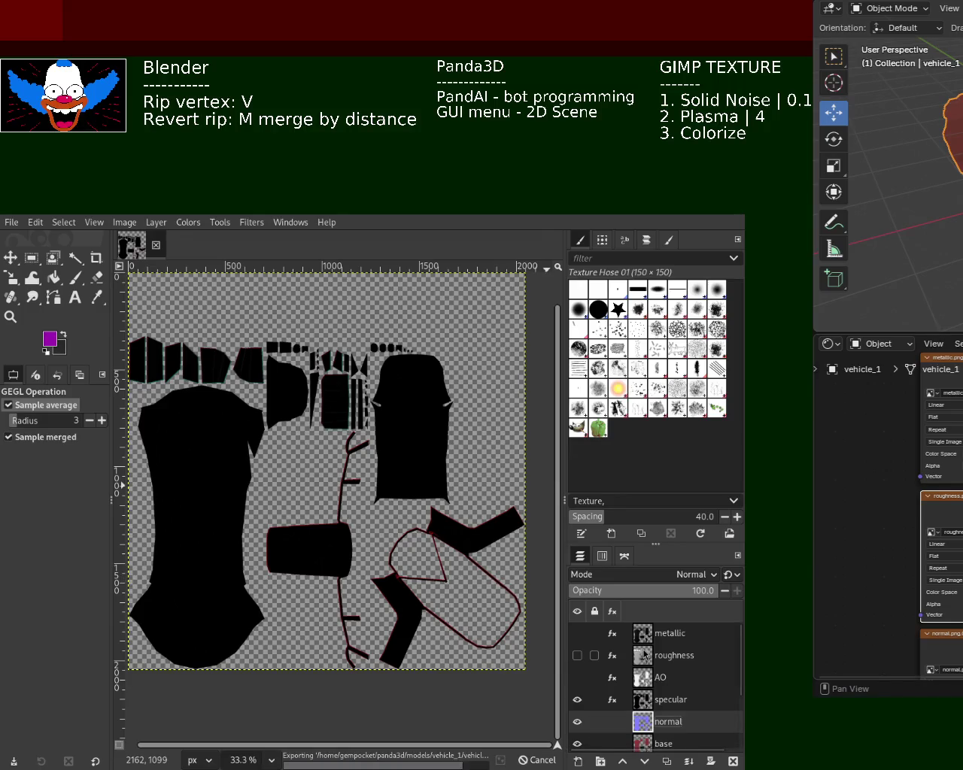
- Export the normal map and the base colour texture, then switch over to Blender
click(577, 701)
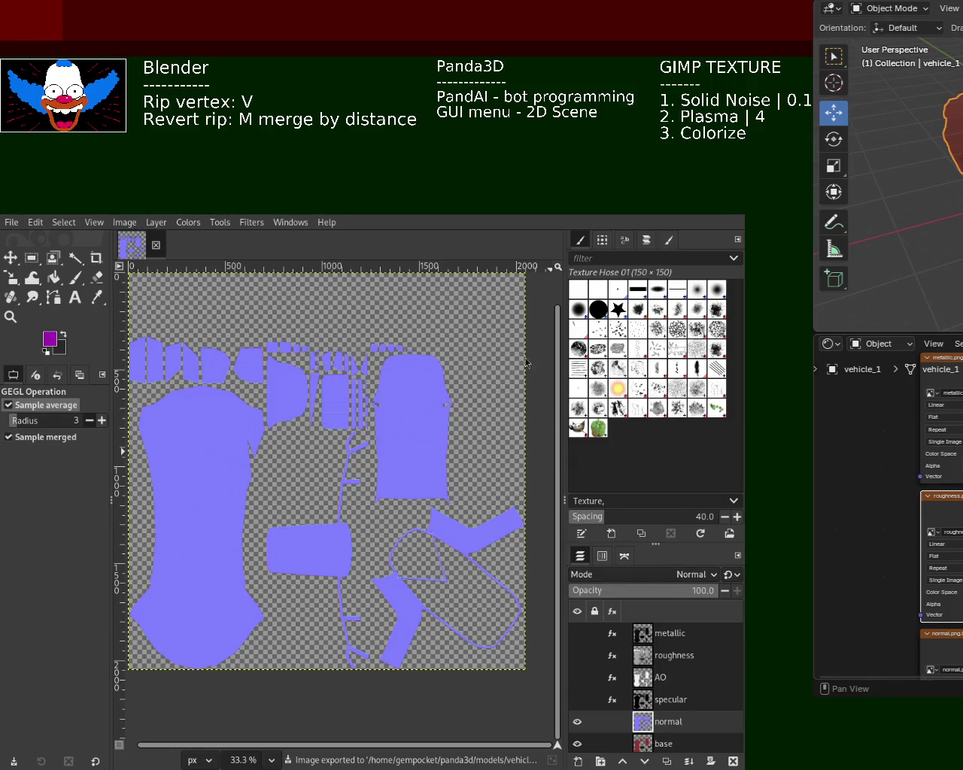
key(ctrl+e)
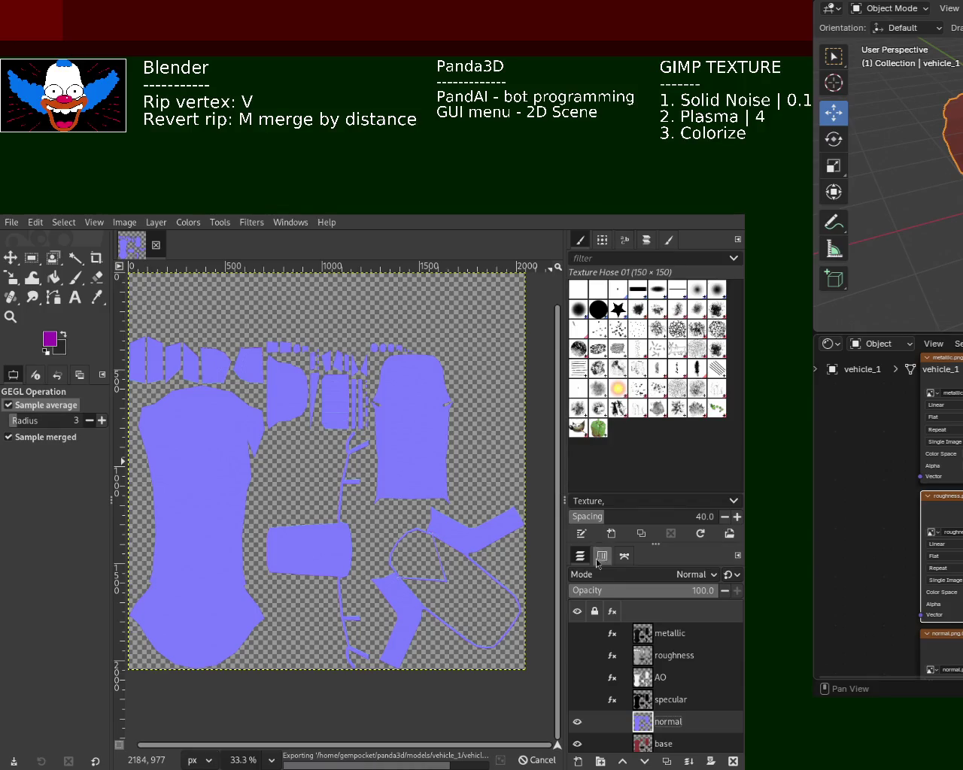
click(577, 721)
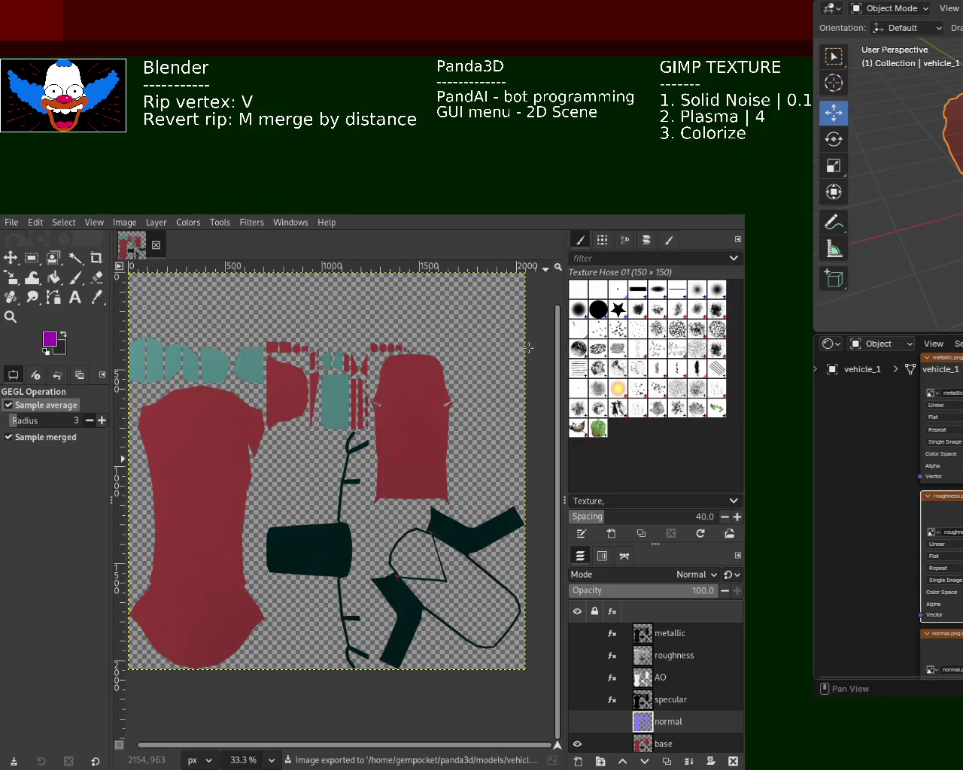
key(ctrl+e)
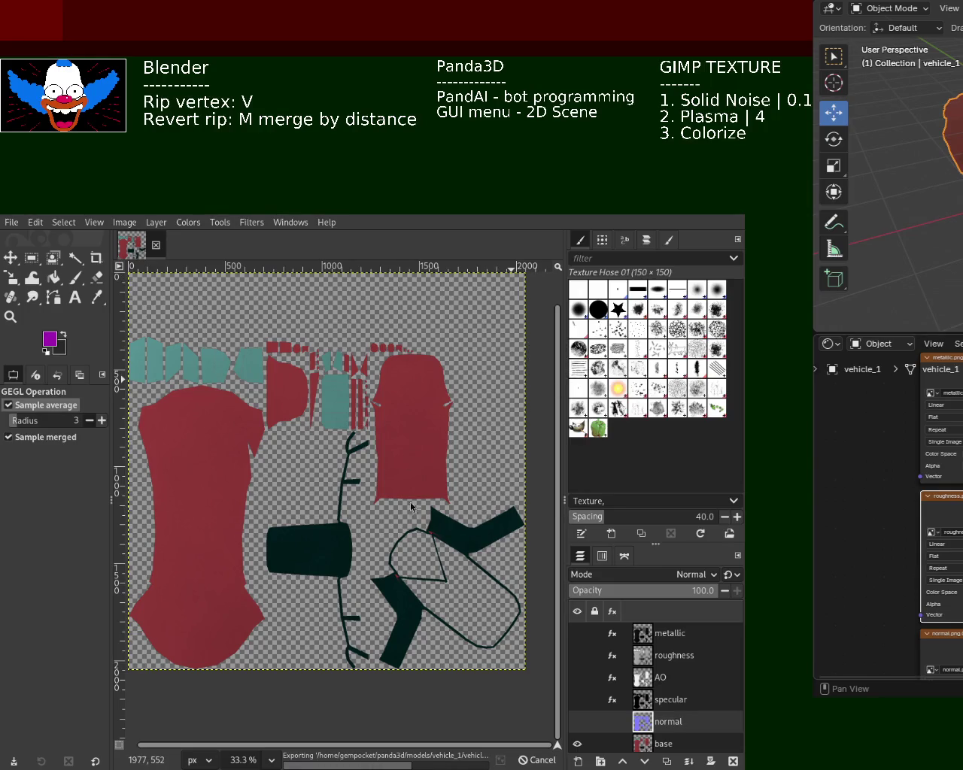
click(851, 6)
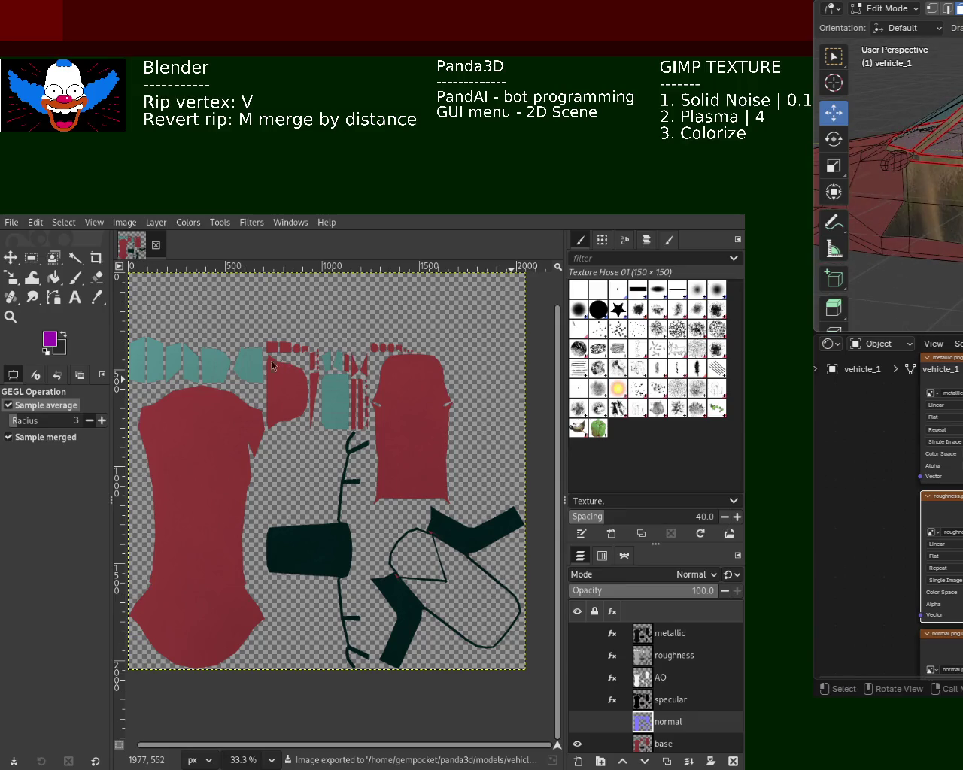
key(alt+Tab)
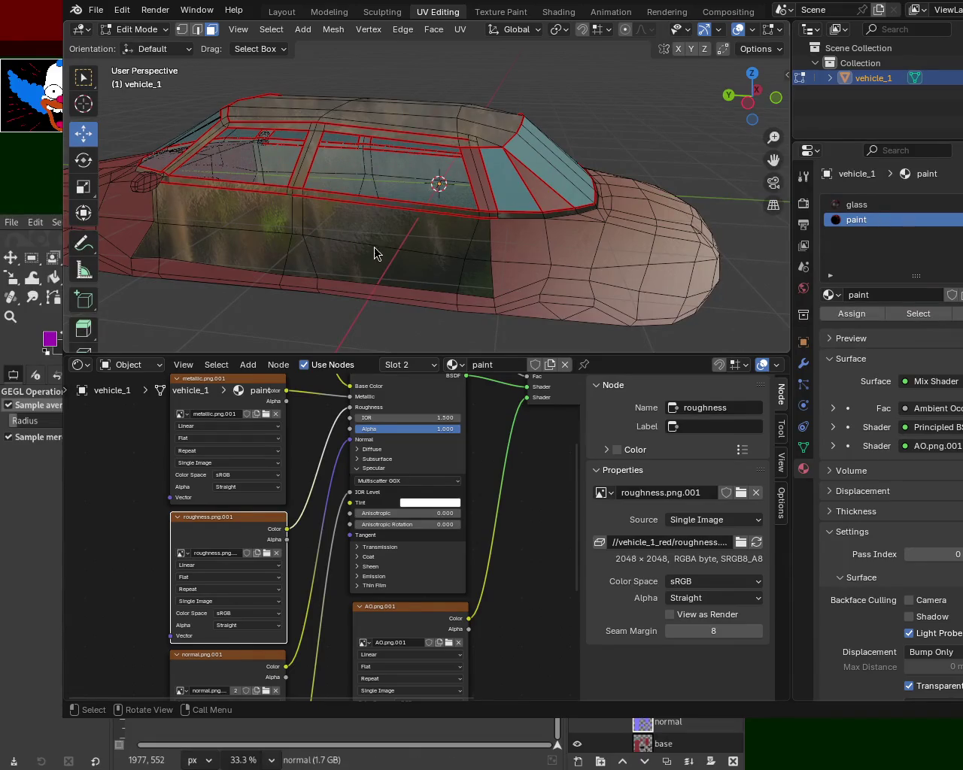
- Orbit around the car to inspect its red body, teal windows and dark roof from several angles
mouse_move(451, 226)
mouse_down()
mouse_move(272, 198)
mouse_move(474, 257)
mouse_move(596, 204)
mouse_move(313, 192)
mouse_up()
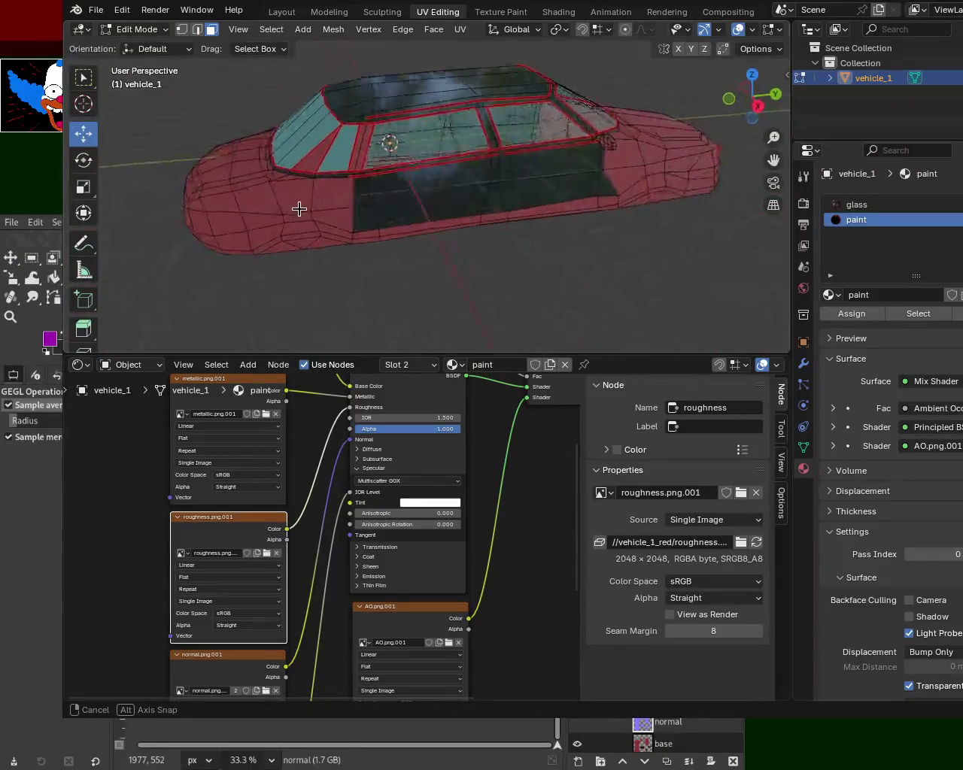
drag(314, 191, 379, 260)
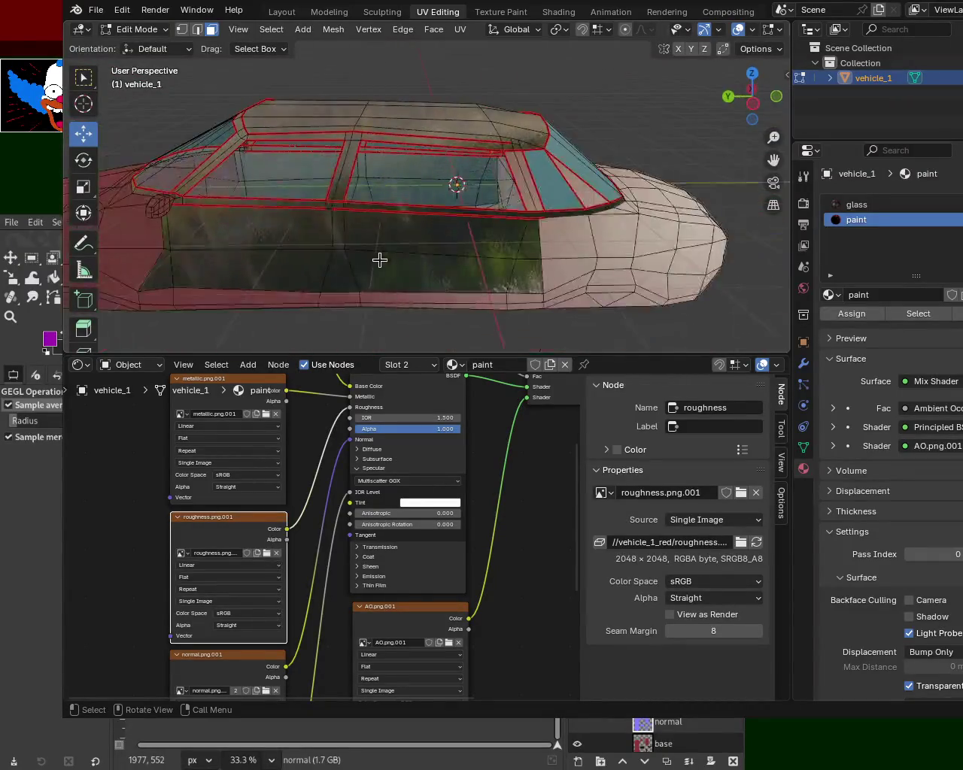
mouse_move(192, 218)
mouse_down()
mouse_move(241, 256)
mouse_move(307, 246)
mouse_up()
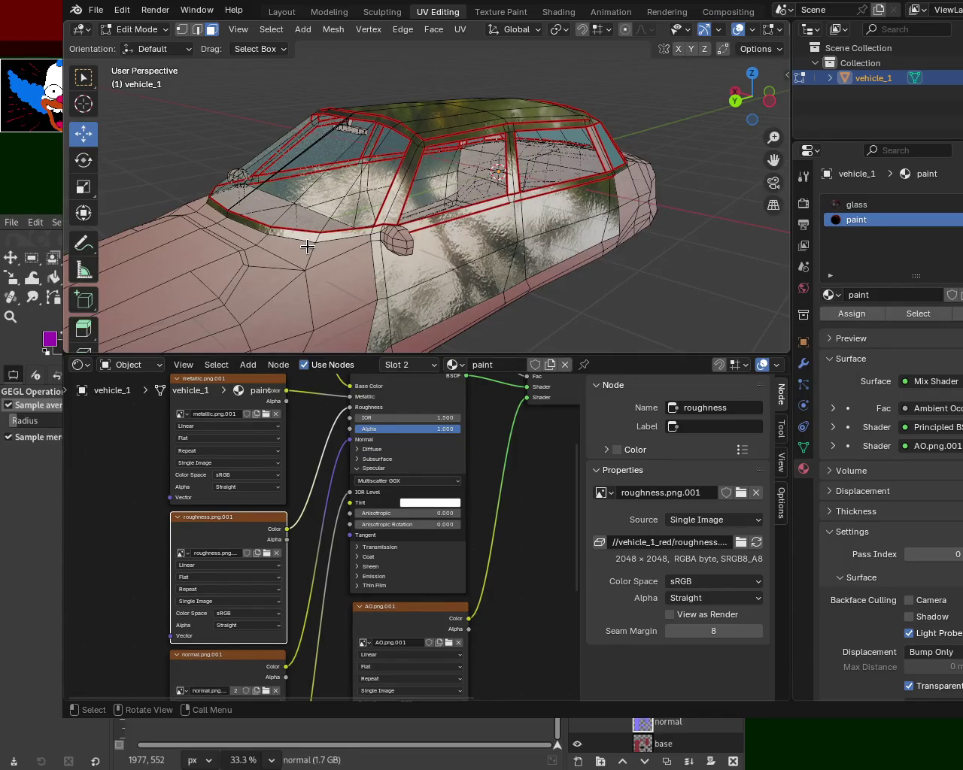
mouse_move(552, 189)
mouse_down()
mouse_move(249, 222)
mouse_move(508, 213)
mouse_move(660, 234)
mouse_move(542, 194)
mouse_up()
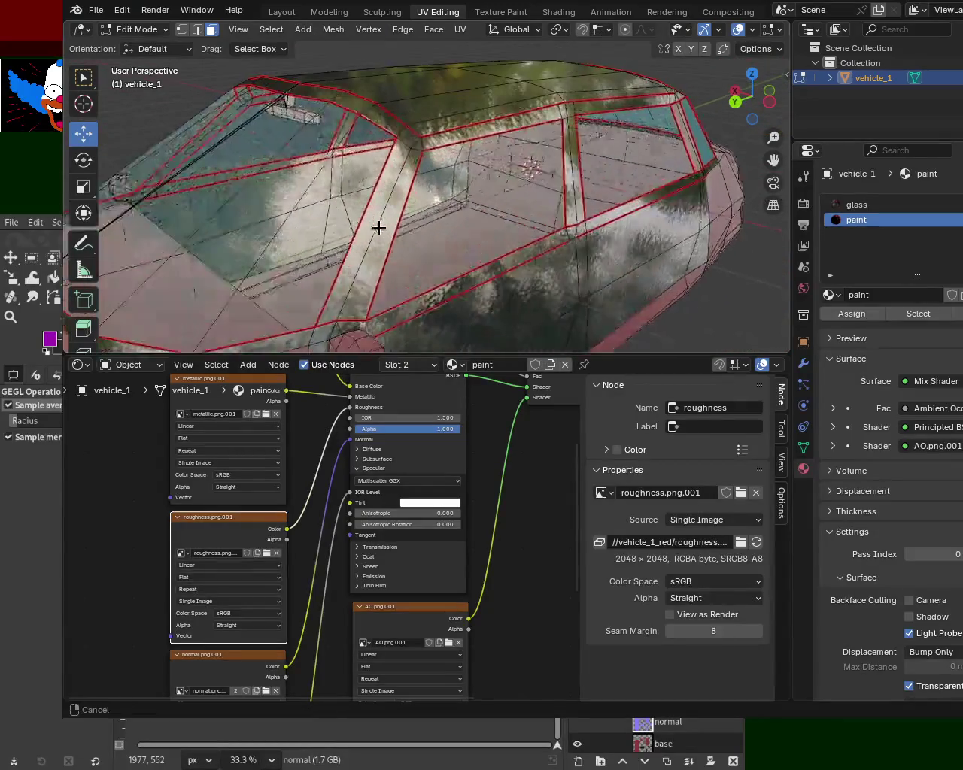
mouse_move(543, 194)
mouse_down()
mouse_move(479, 168)
mouse_move(562, 280)
mouse_up()
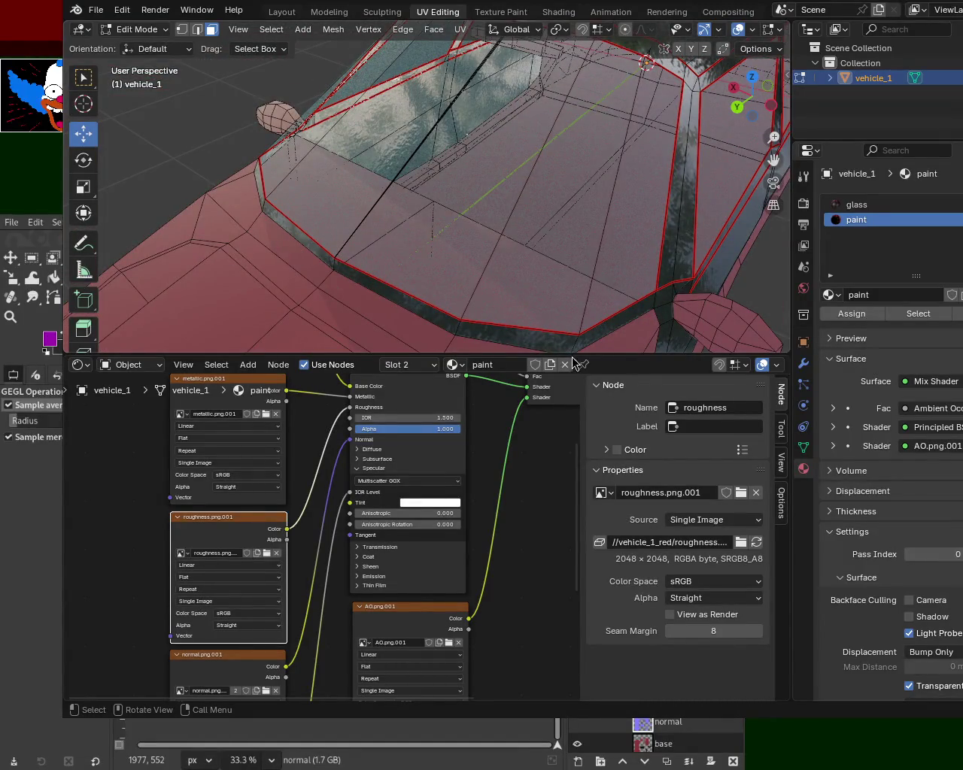
mouse_move(652, 200)
mouse_down()
mouse_move(415, 180)
mouse_move(477, 189)
mouse_up()
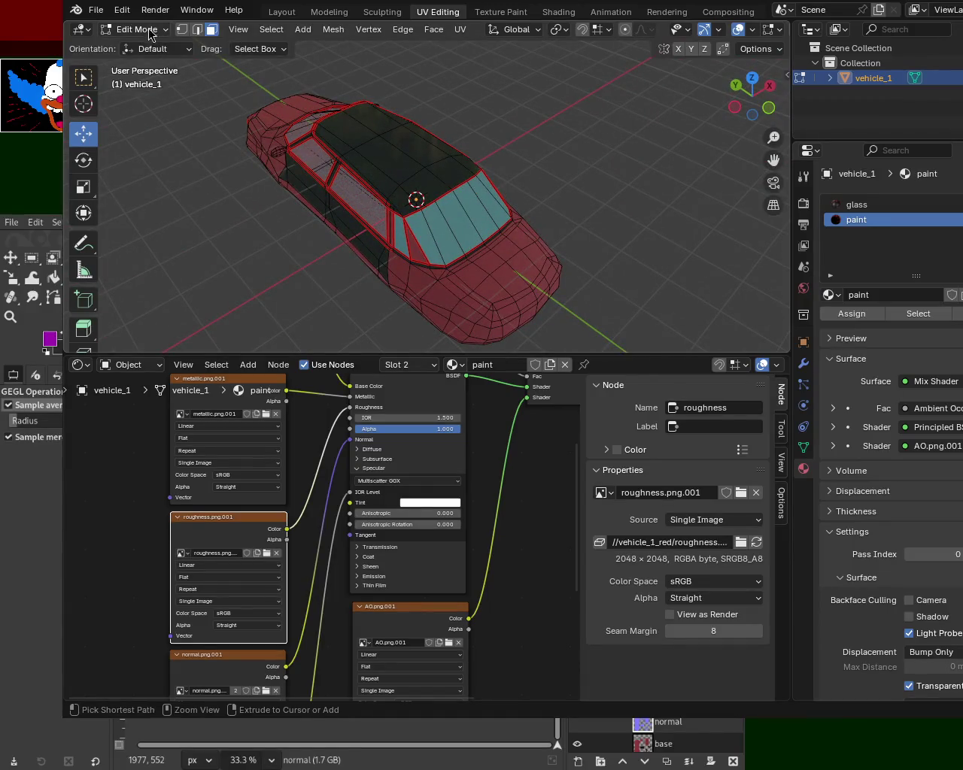
- Return vehicle_1 to Object Mode and launch the game preview of the textured car
click(97, 10)
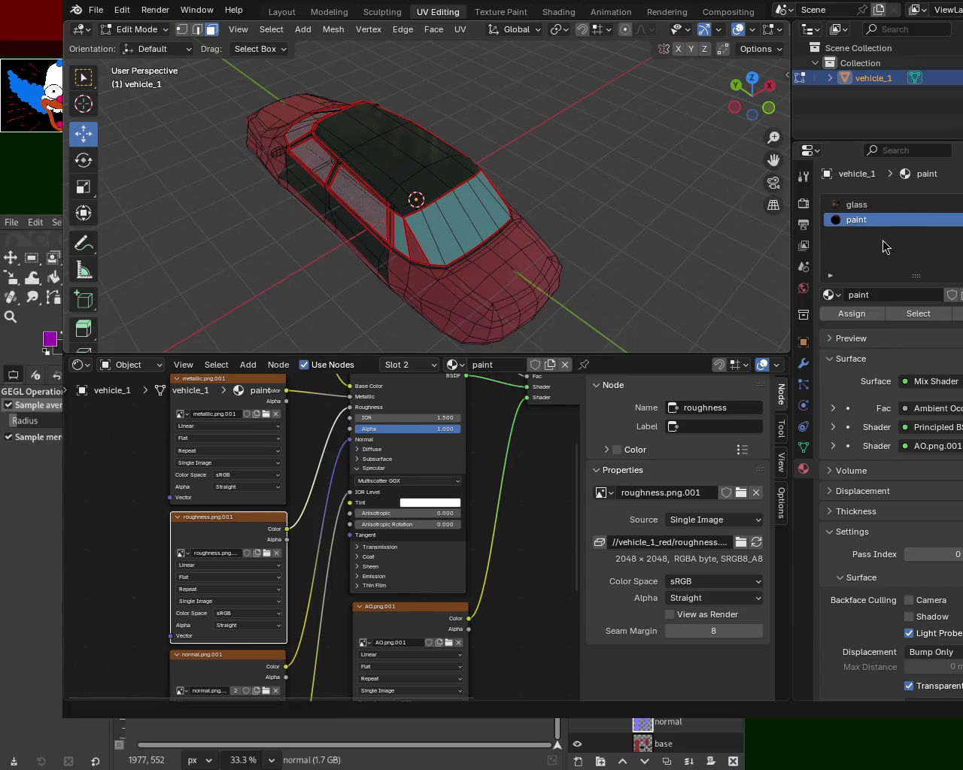
key(Tab)
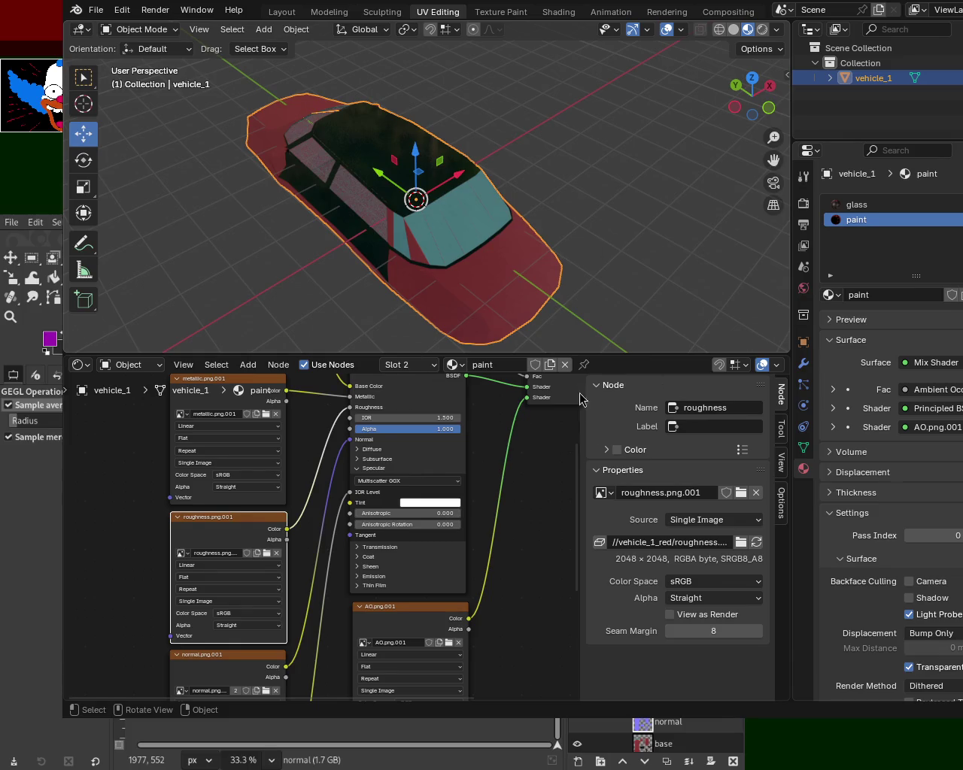
mouse_move(434, 245)
mouse_down()
mouse_move(307, 261)
mouse_move(421, 248)
mouse_up()
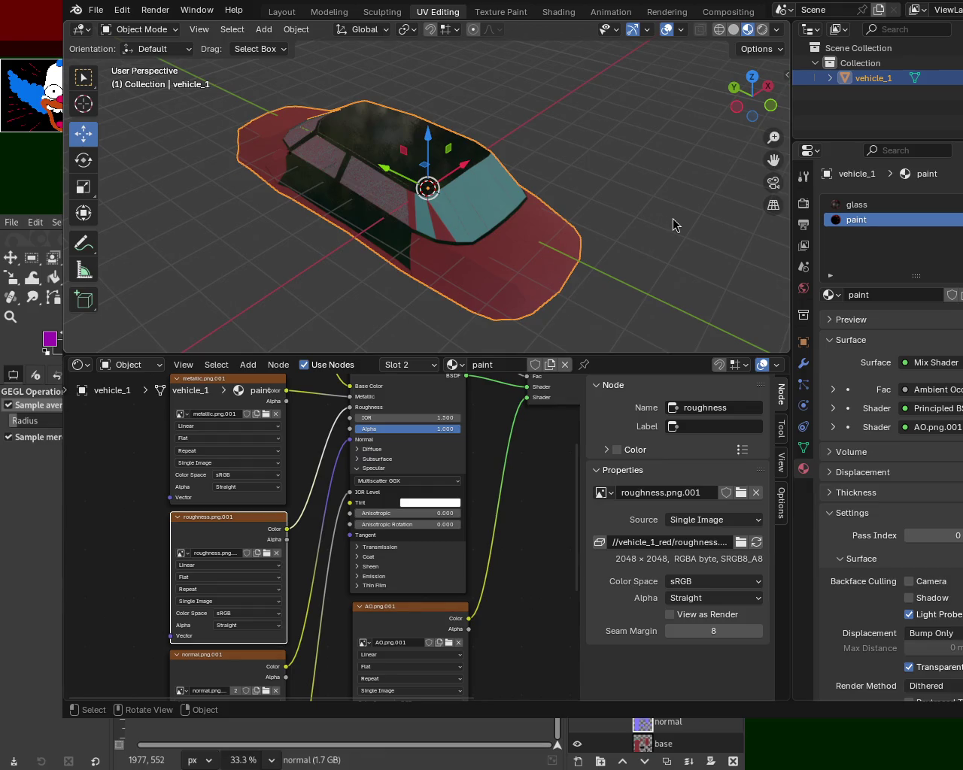
key(F12)
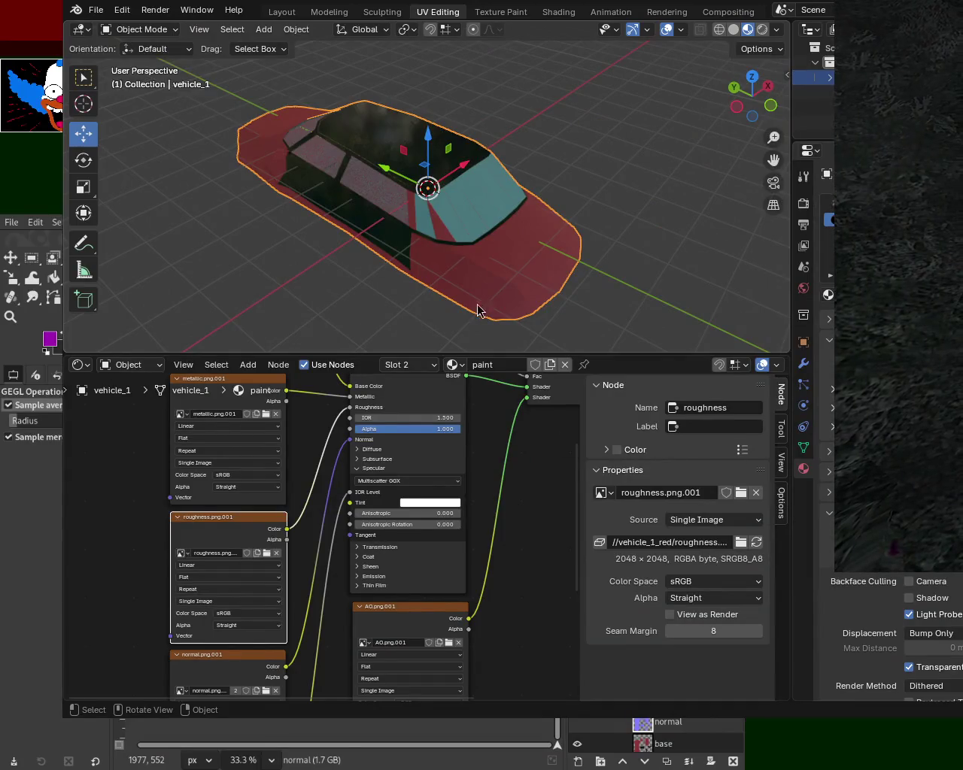
- Inspect the car's front and windshield up close, then switch back into Edit Mode
mouse_move(517, 219)
mouse_down()
mouse_move(360, 205)
mouse_move(449, 202)
mouse_up()
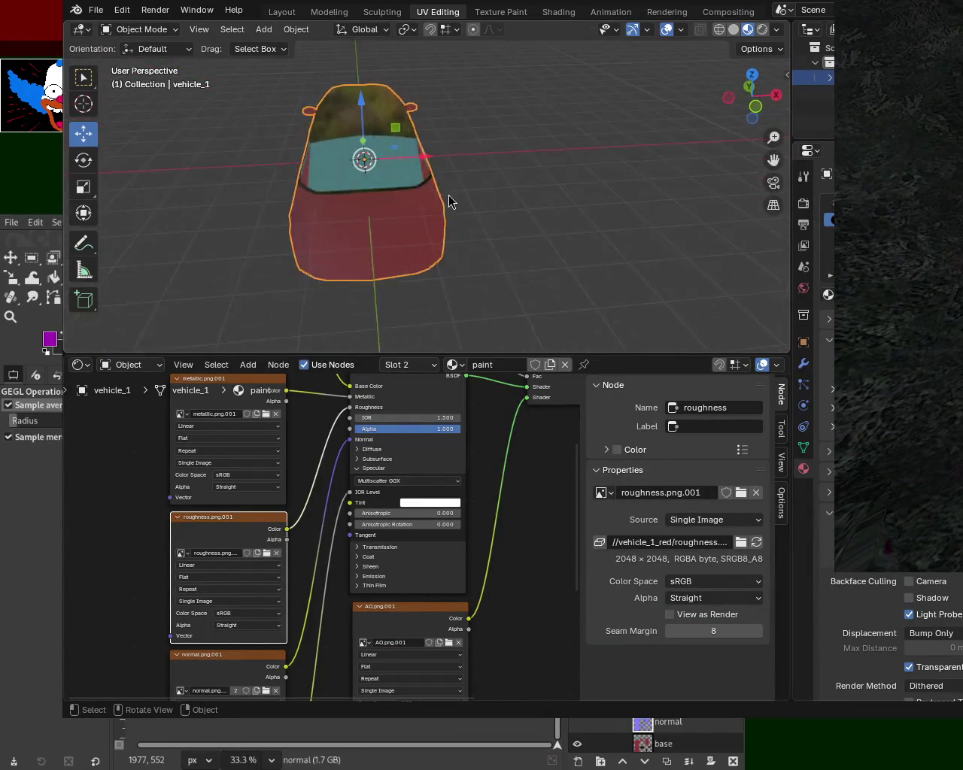
scroll(370, 129, up, 5)
mouse_move(368, 121)
mouse_down()
mouse_move(434, 202)
mouse_move(477, 131)
mouse_up()
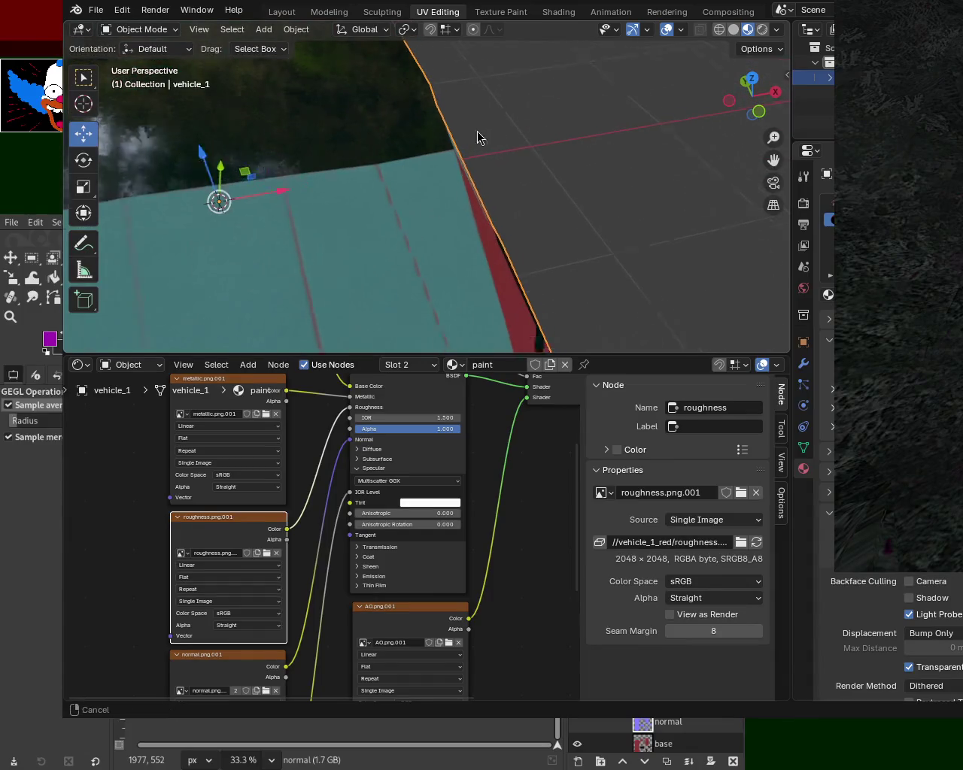
scroll(315, 212, down, 5)
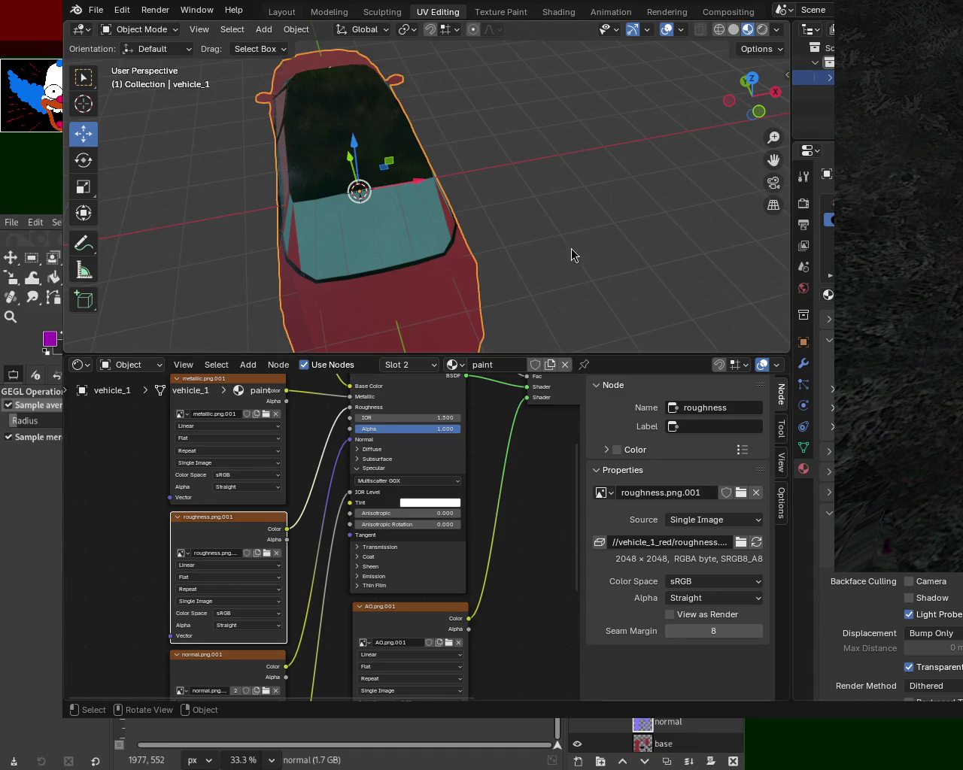
key(Tab)
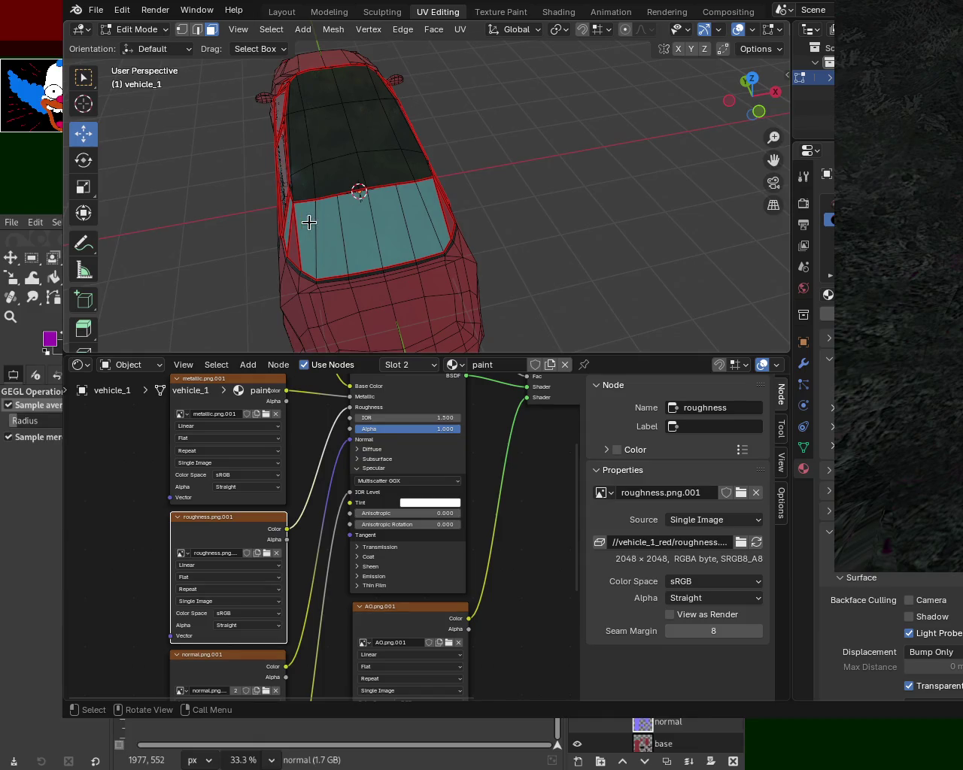
- Select the windshield faces and front side window face, and give them the glass material
shift+click(335, 233)
shift+click(367, 226)
shift+click(401, 213)
shift+click(400, 213)
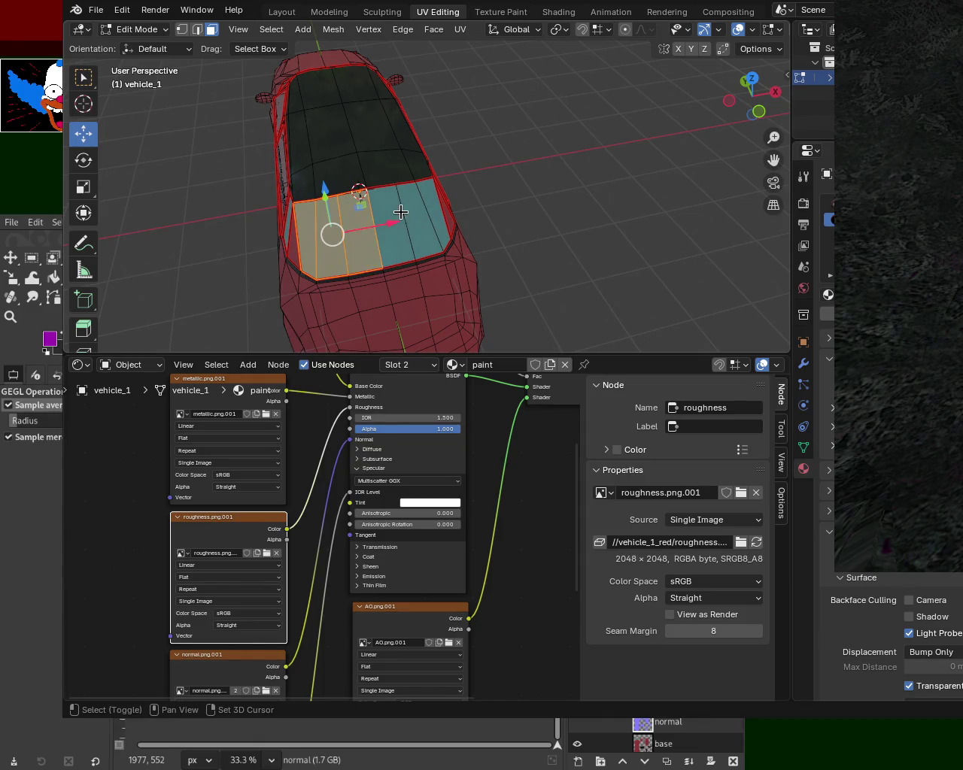
shift+click(425, 202)
shift+click(397, 225)
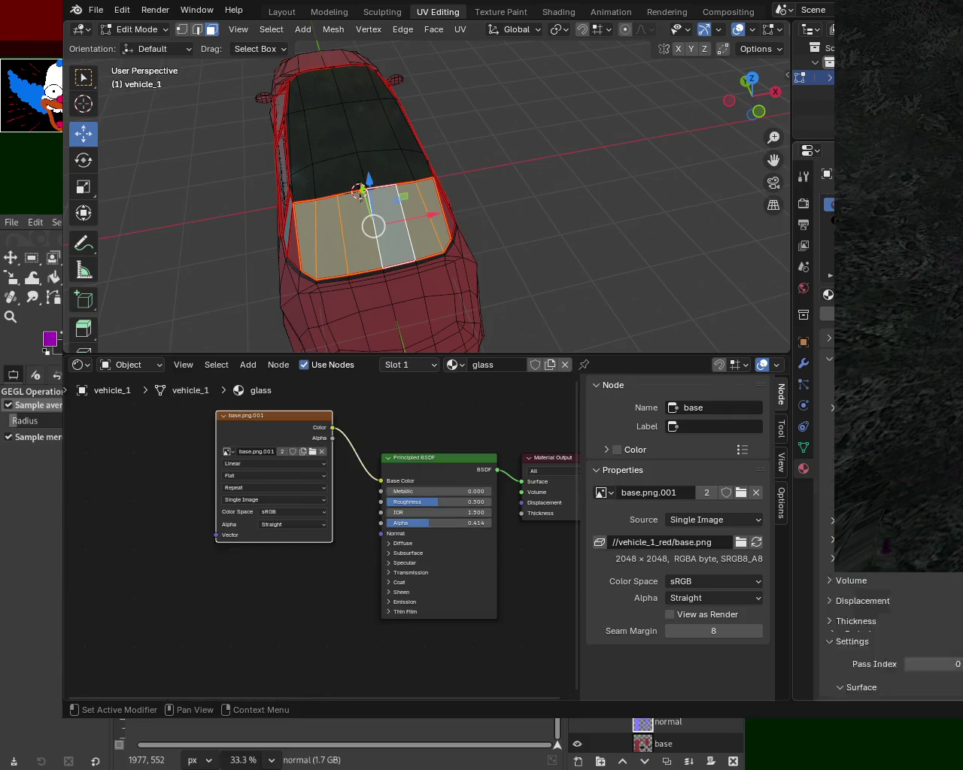
drag(376, 149, 537, 164)
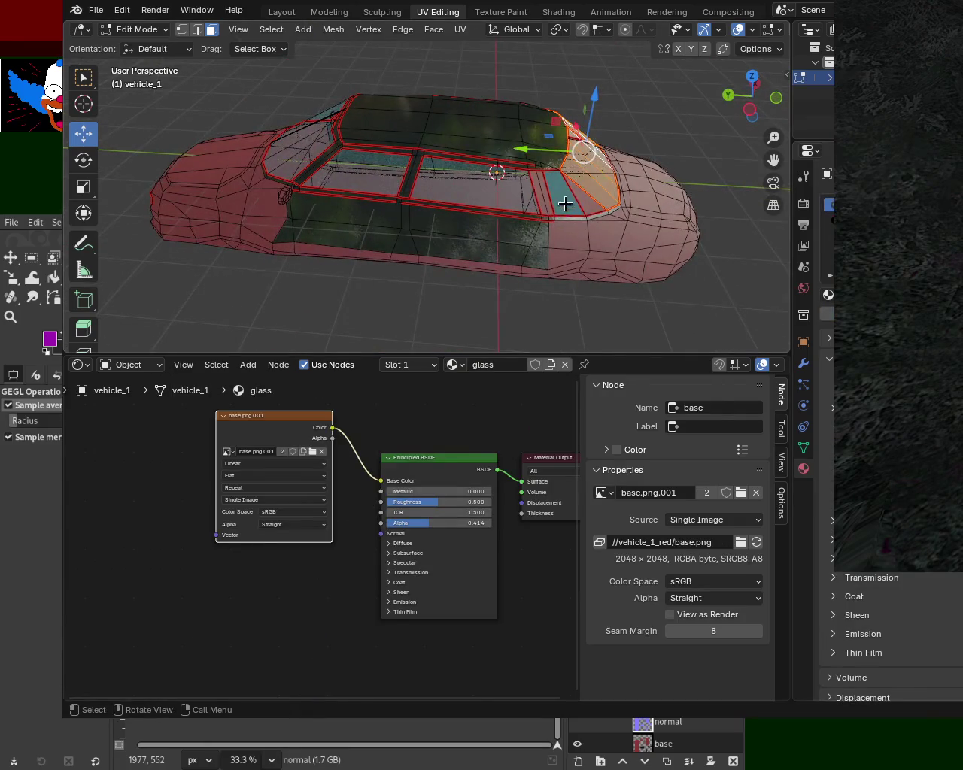
shift+click(565, 204)
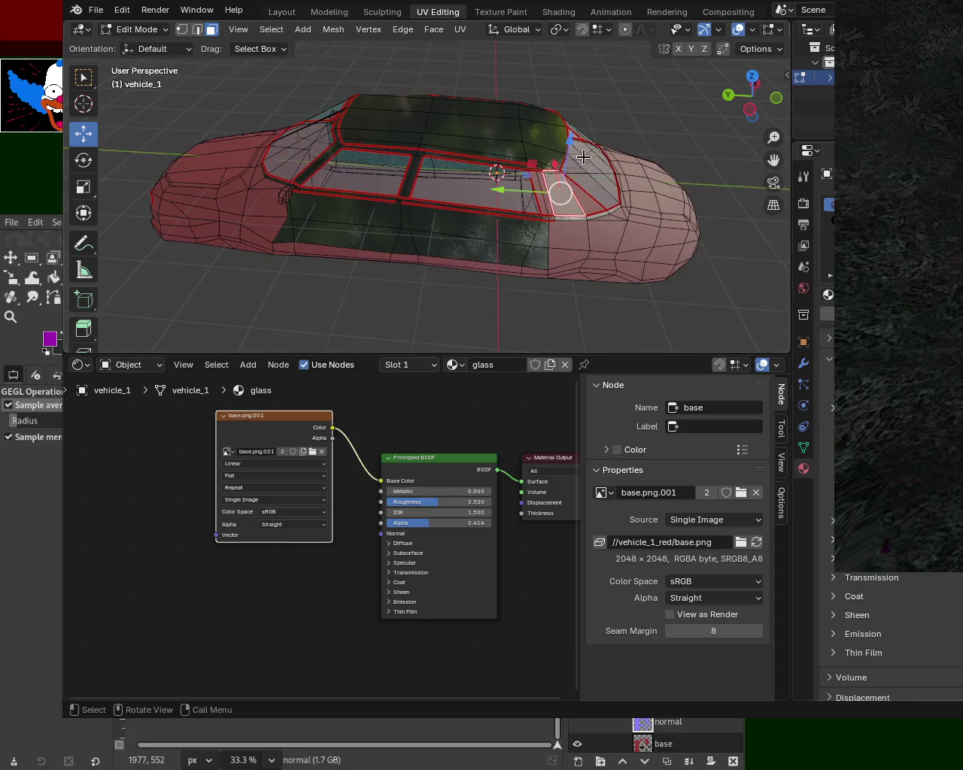
drag(584, 157, 450, 150)
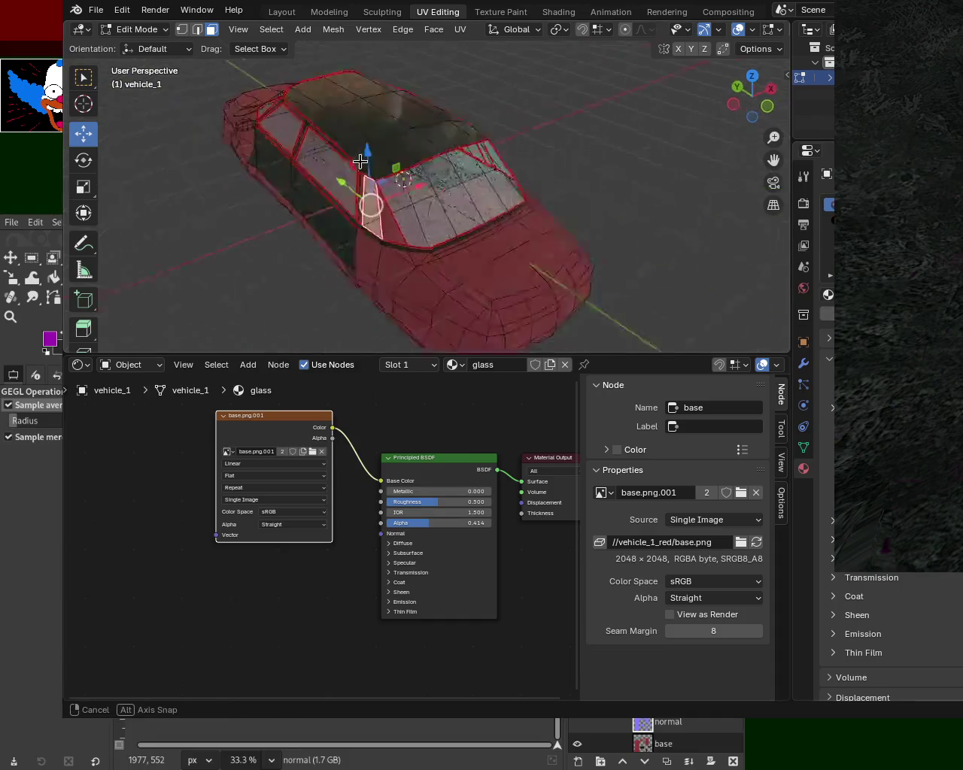
- Save vehicle_1.blend, return to Object Mode, and bring the running game window forward
key(ctrl+s)
click(95, 10)
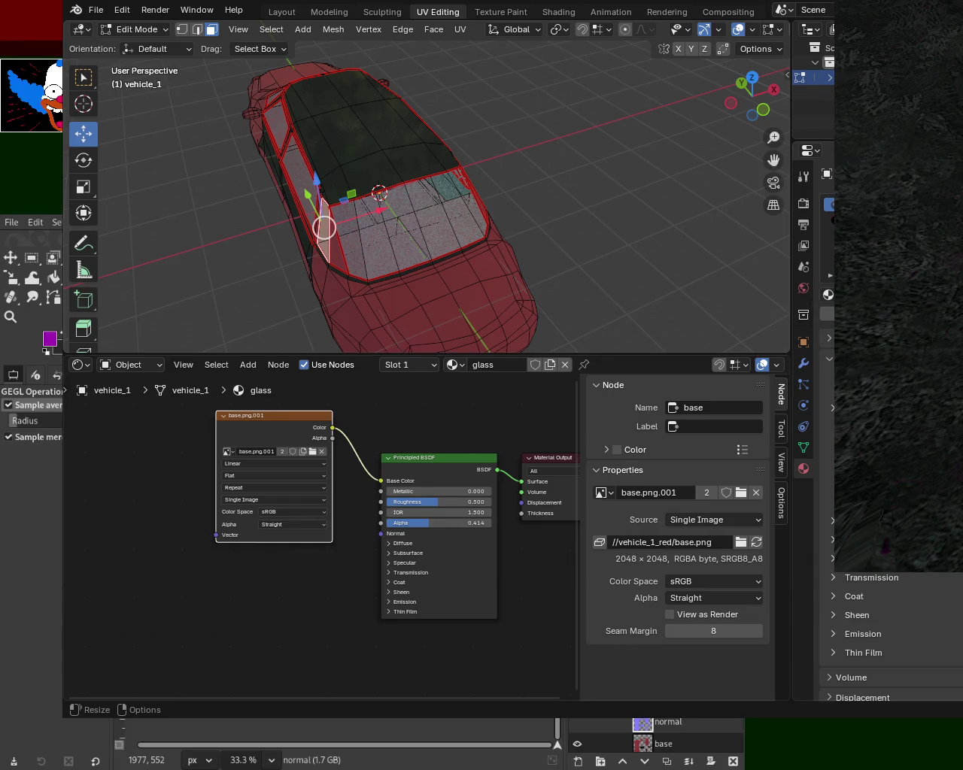
key(Tab)
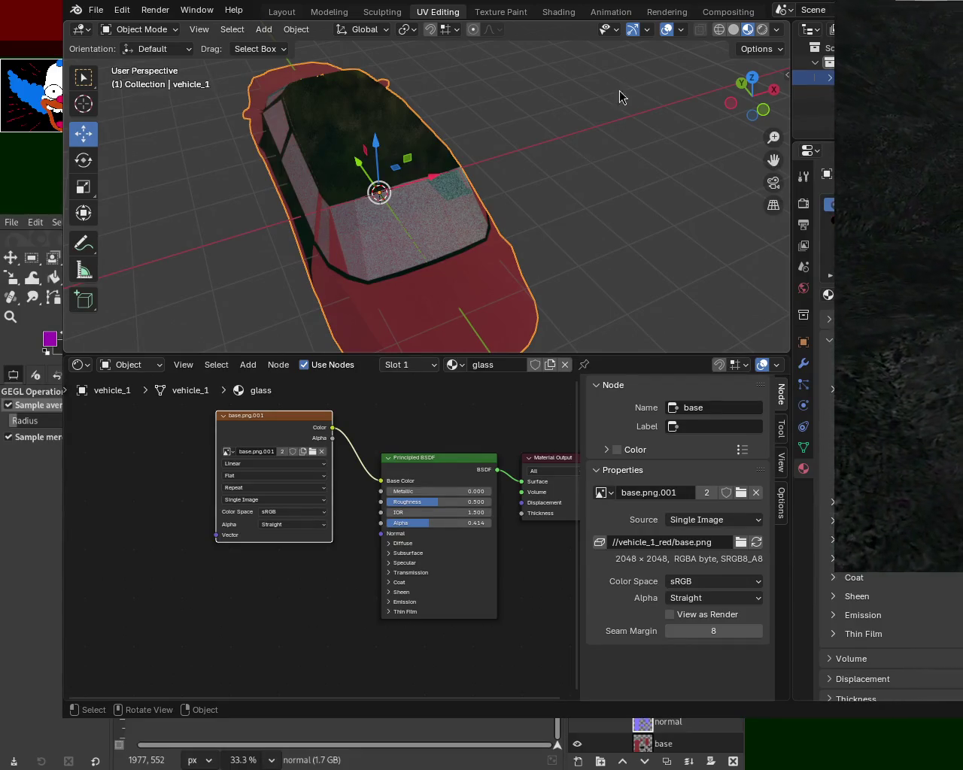
click(839, 346)
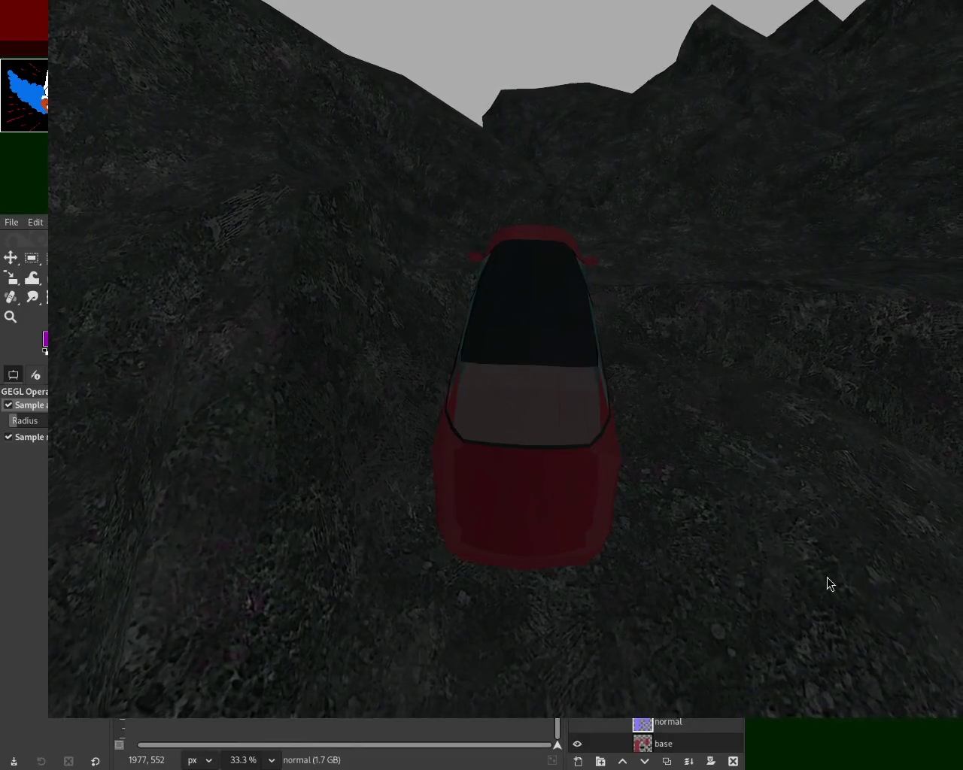
- Relaunch the game preview to view the car's updated glass windows, then close it
key(Escape)
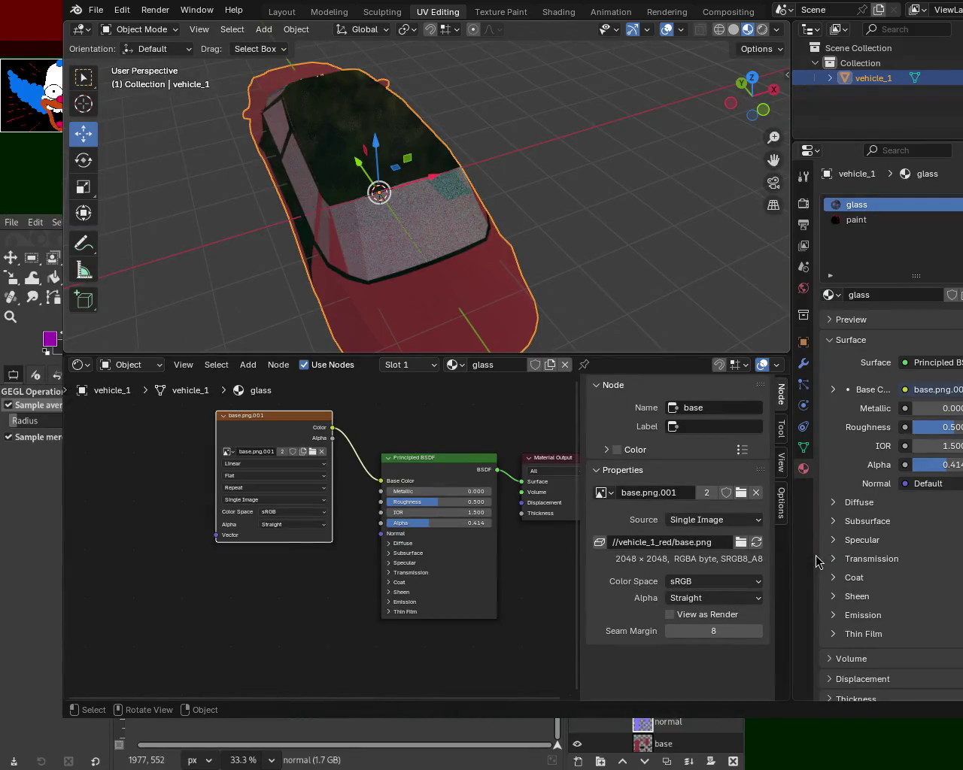
key(F12)
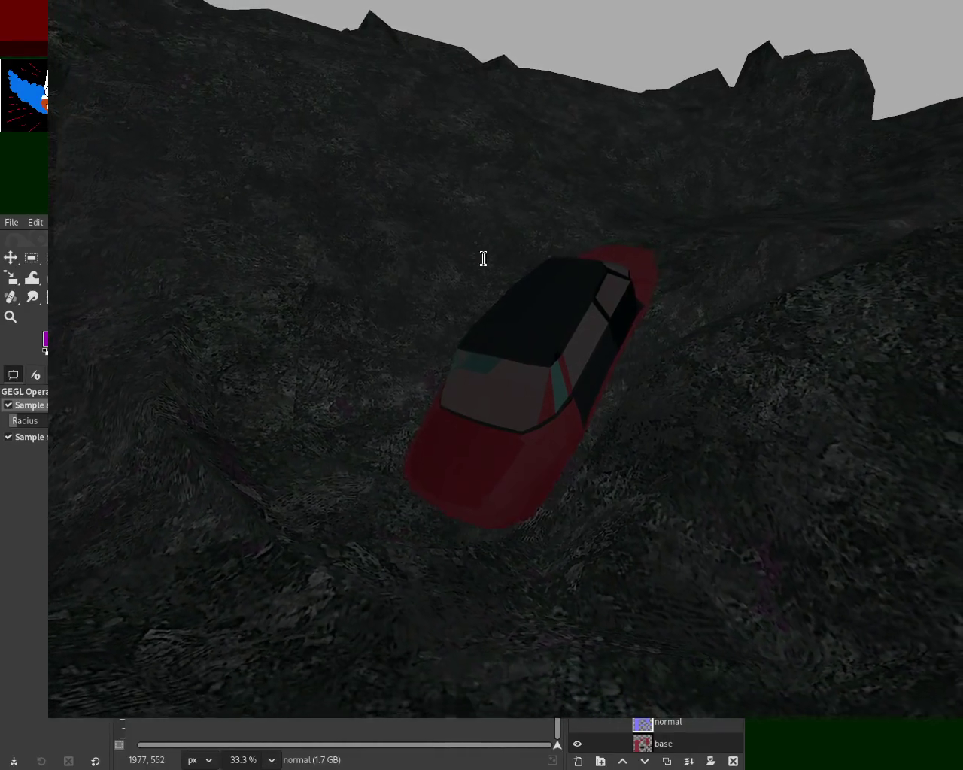
key(Escape)
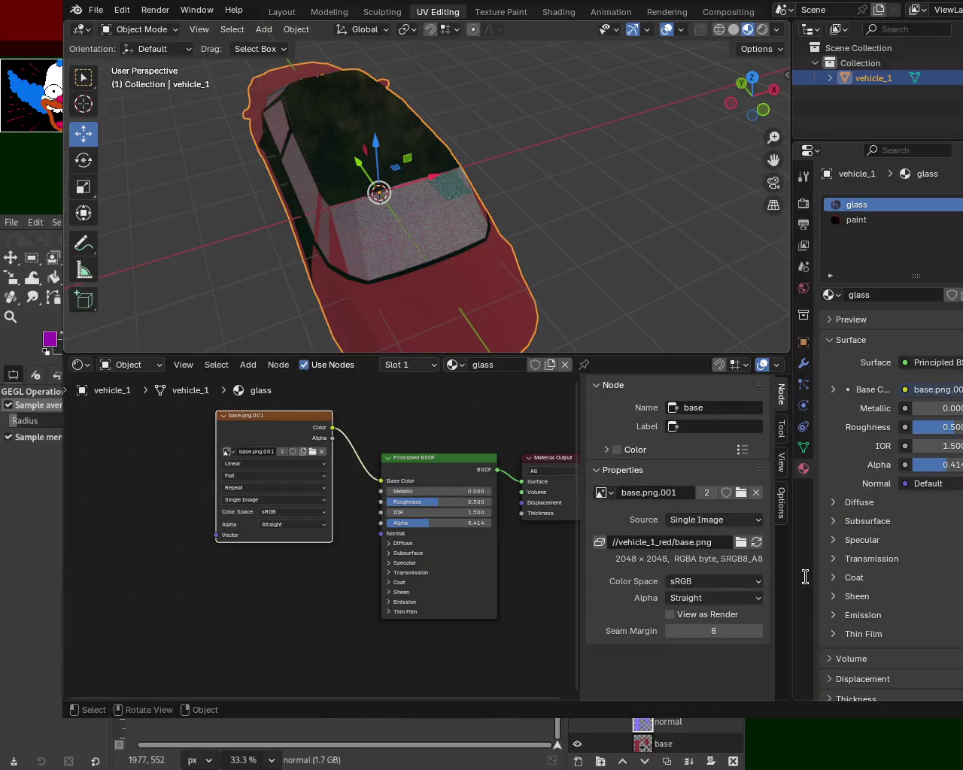